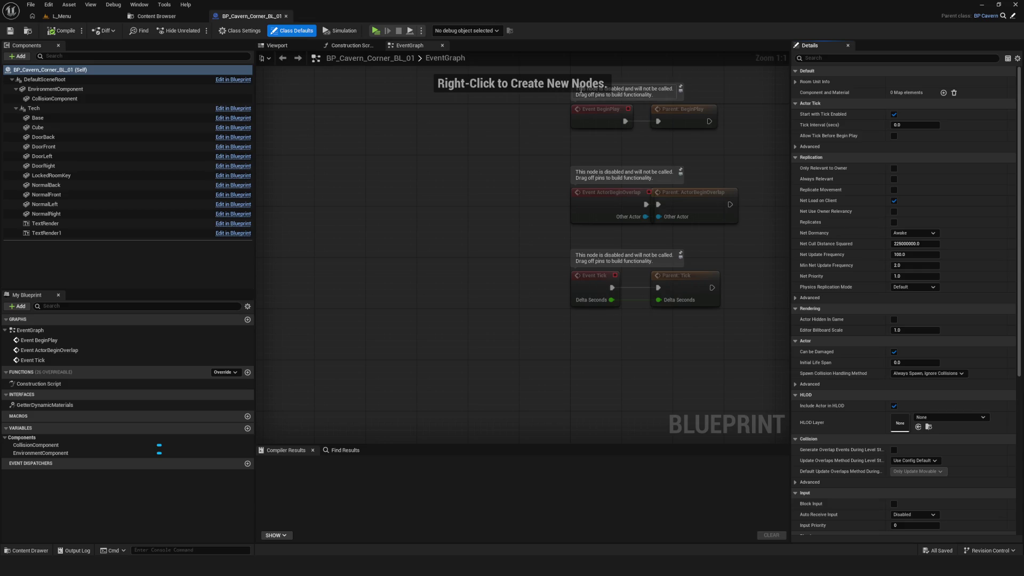
- Bring up the Content Browser and inspect the BP_Cavern_Corner_BL_01 blueprint tile
mouse_move(560, 184)
mouse_down()
mouse_move(412, 208)
mouse_move(373, 233)
mouse_move(443, 232)
mouse_move(389, 251)
mouse_up()
scroll(380, 227, down, 3)
scroll(392, 240, up, 2)
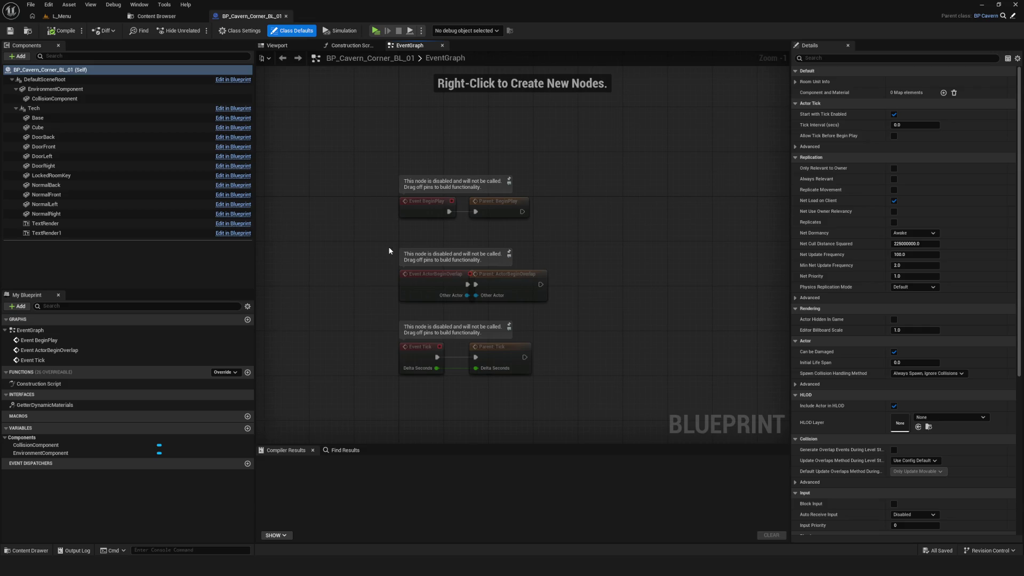
click(172, 16)
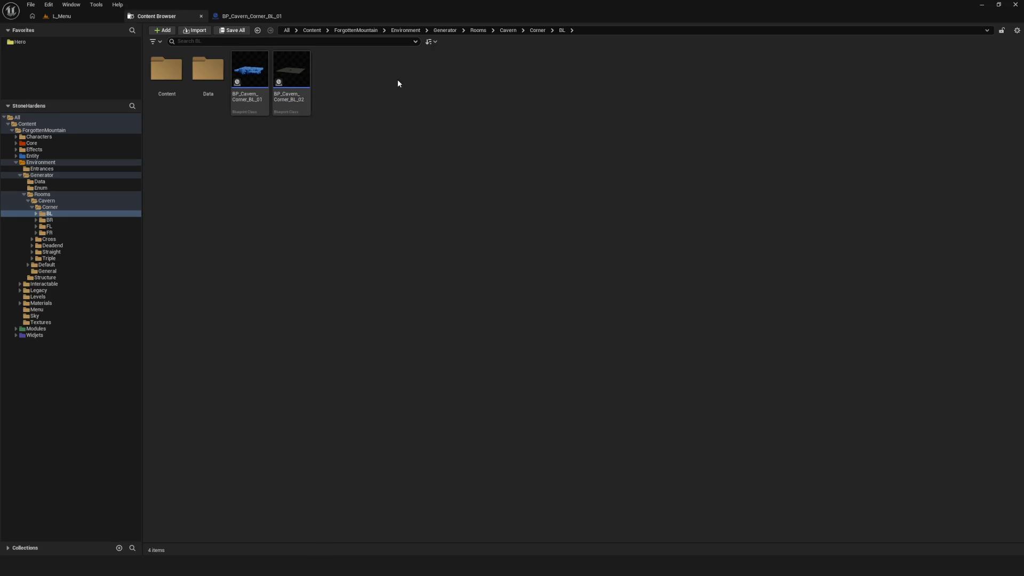
click(240, 70)
click(544, 118)
- Inspect the BP_Cavern_Corner_BL_02 tile, dismiss the sync-error notice and return to L_Menu
click(292, 70)
click(432, 100)
click(1007, 509)
click(111, 18)
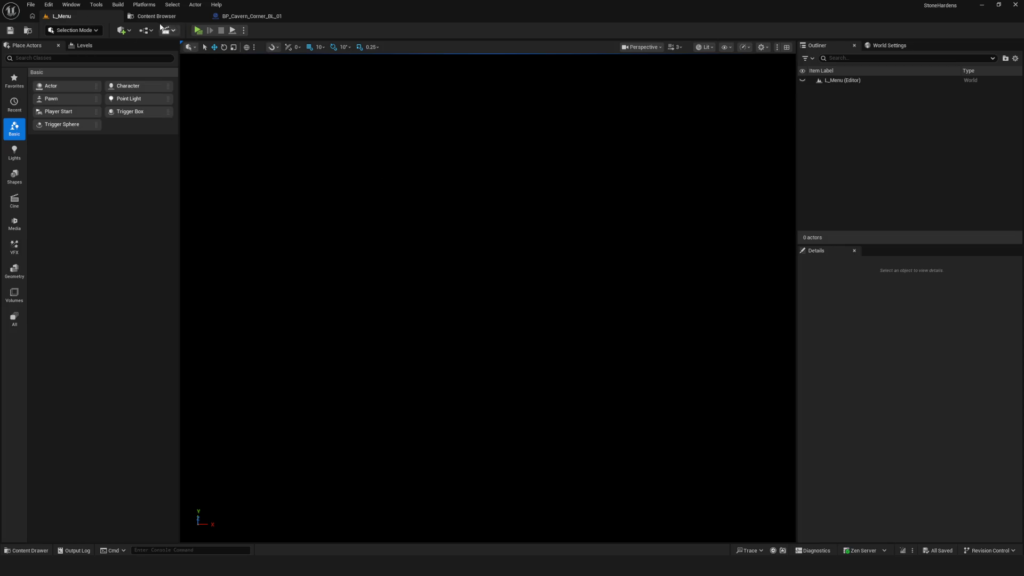
- Flip between the Content Browser and the L_Menu level tabs
click(155, 16)
click(81, 18)
click(138, 18)
click(75, 17)
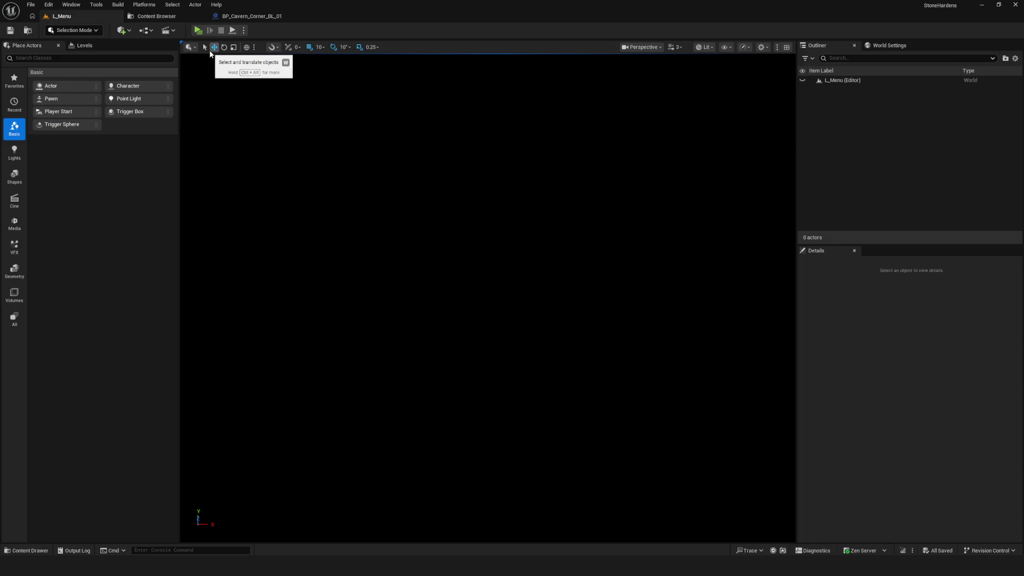
- View the BP_Cavern_Corner_BL_01 mesh in its blueprint viewport, then return to L_Menu
click(252, 17)
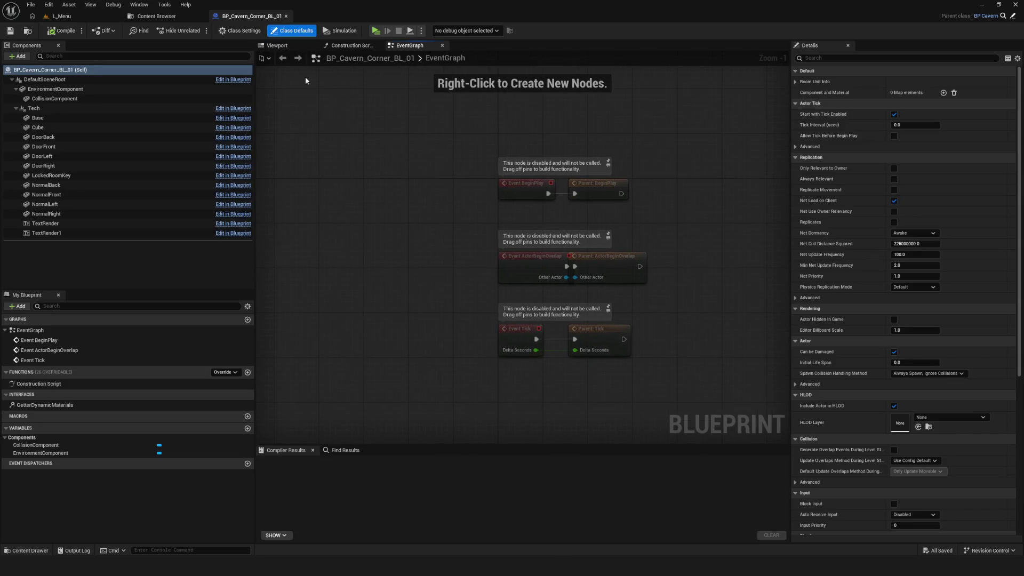
click(277, 44)
drag(364, 114, 448, 97)
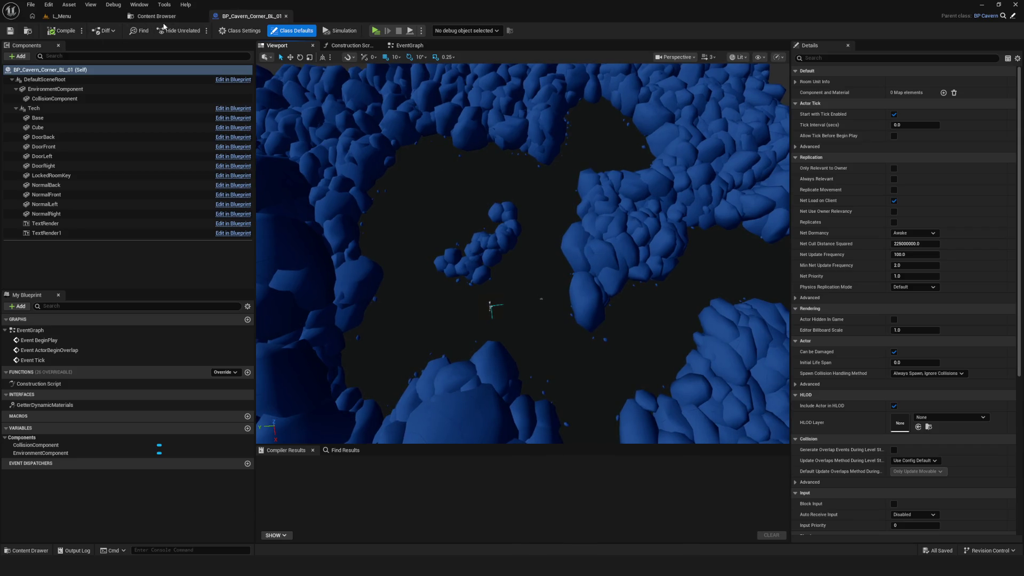
click(80, 15)
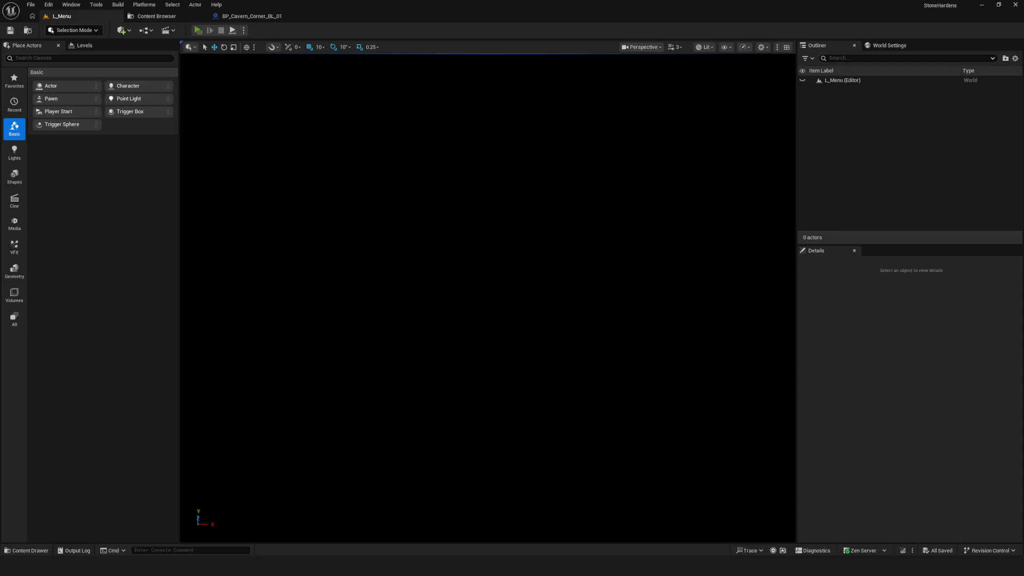
- Play-test a new game and look at the rock wall with the free debug camera
key(alt+p)
click(539, 240)
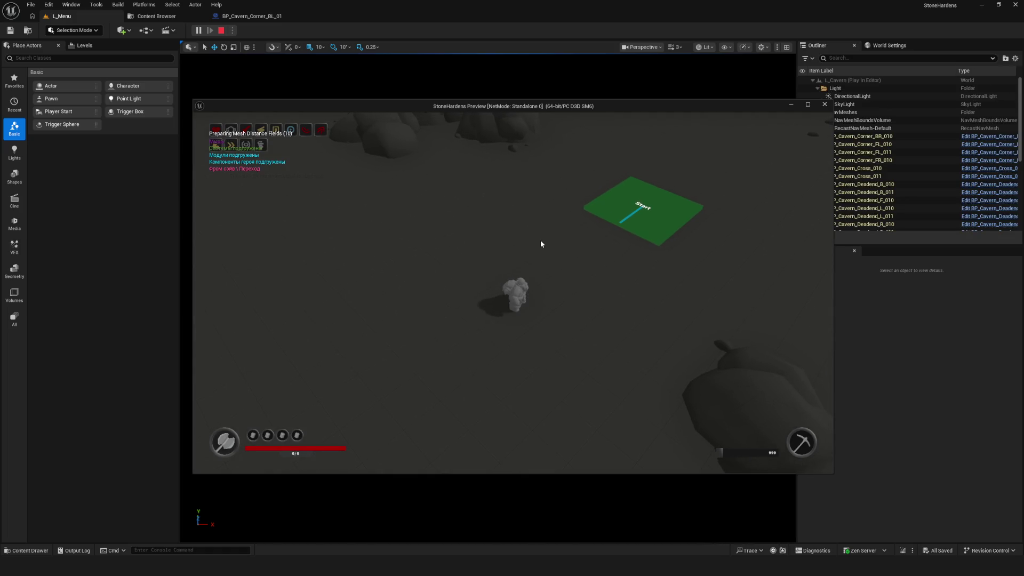
key(semicolon)
click(540, 240)
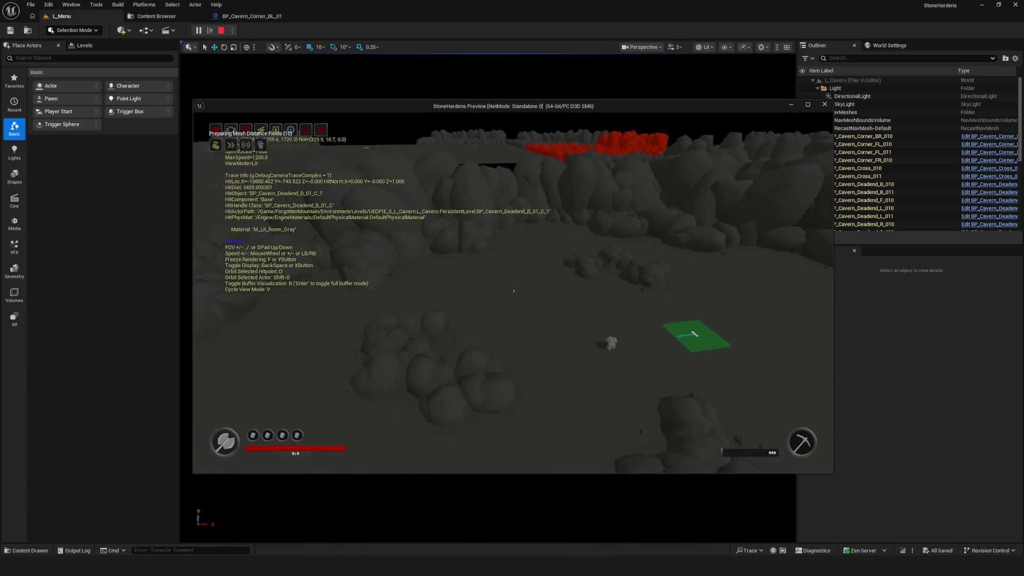
key(Escape)
- Restart the session and fly the debug camera across the cavern floor
click(223, 32)
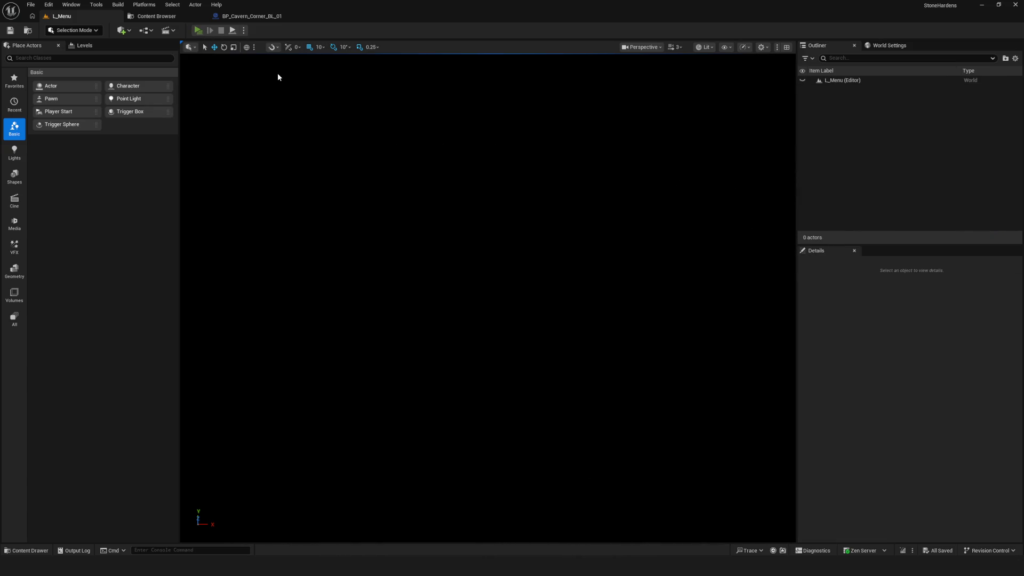
click(516, 241)
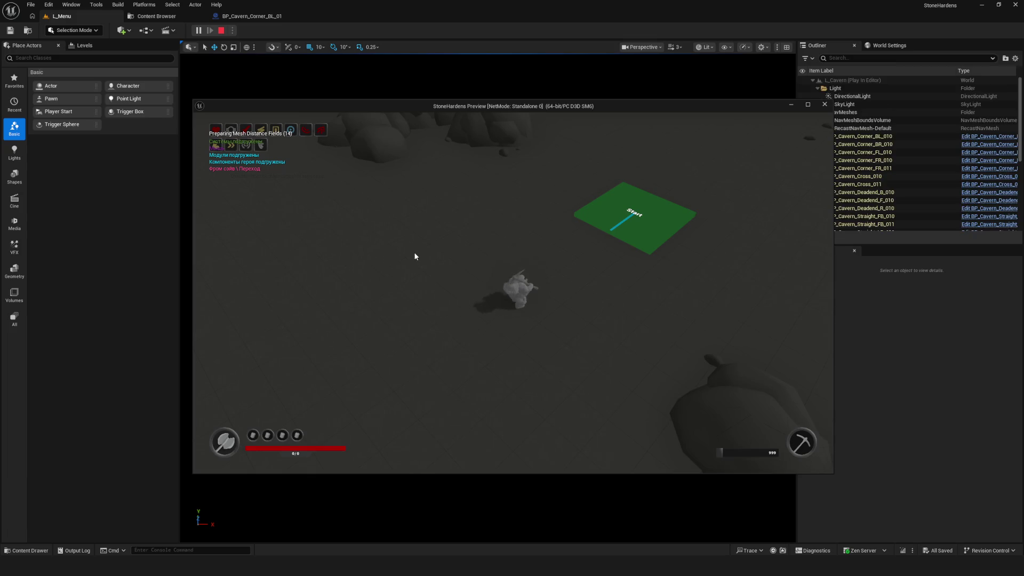
key(semicolon)
key(w)
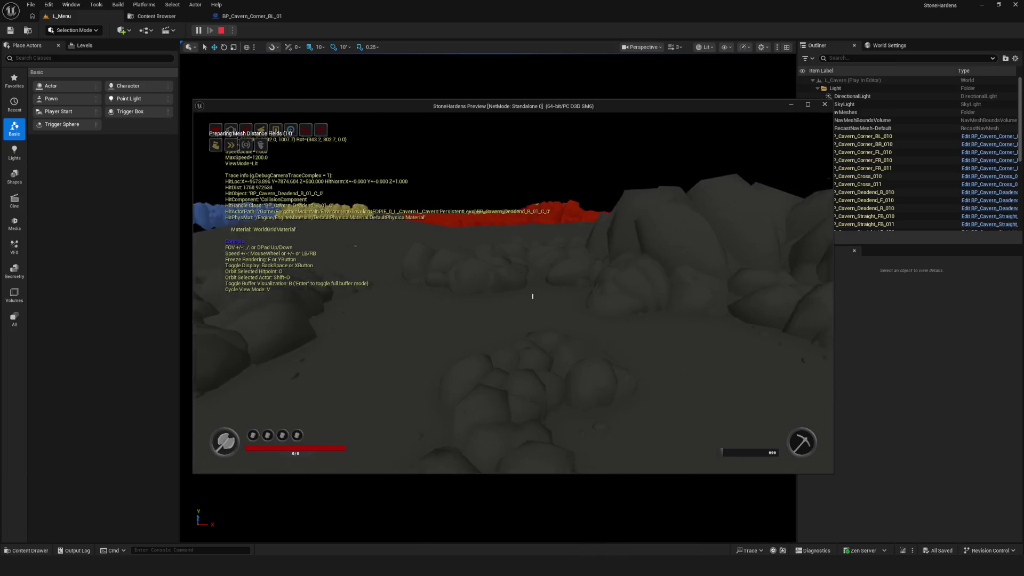
key(d)
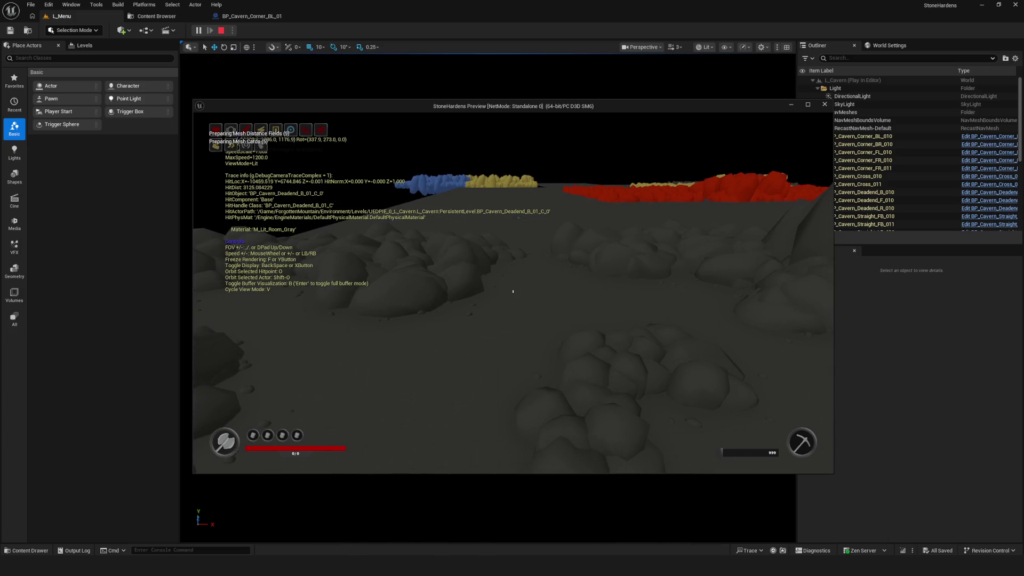
key(semicolon)
key(semicolon)
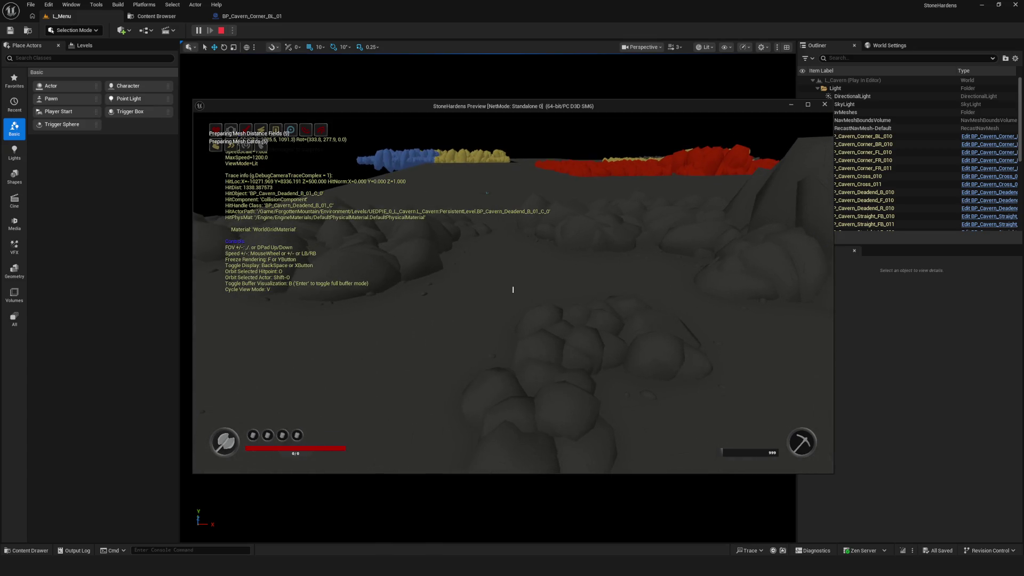
key(semicolon)
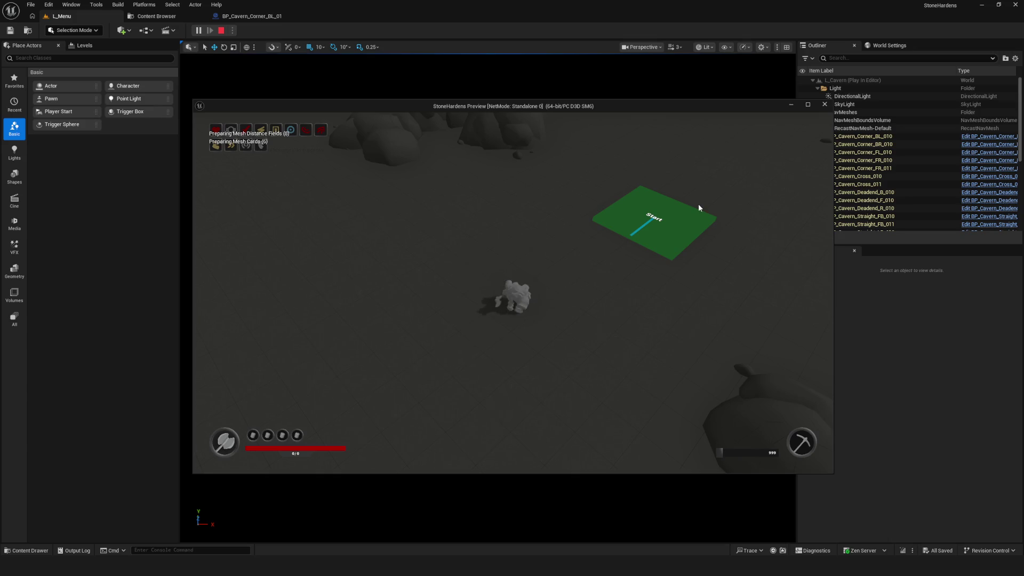
- Maximize and restore the game preview, stop playing and start a fresh session
click(808, 104)
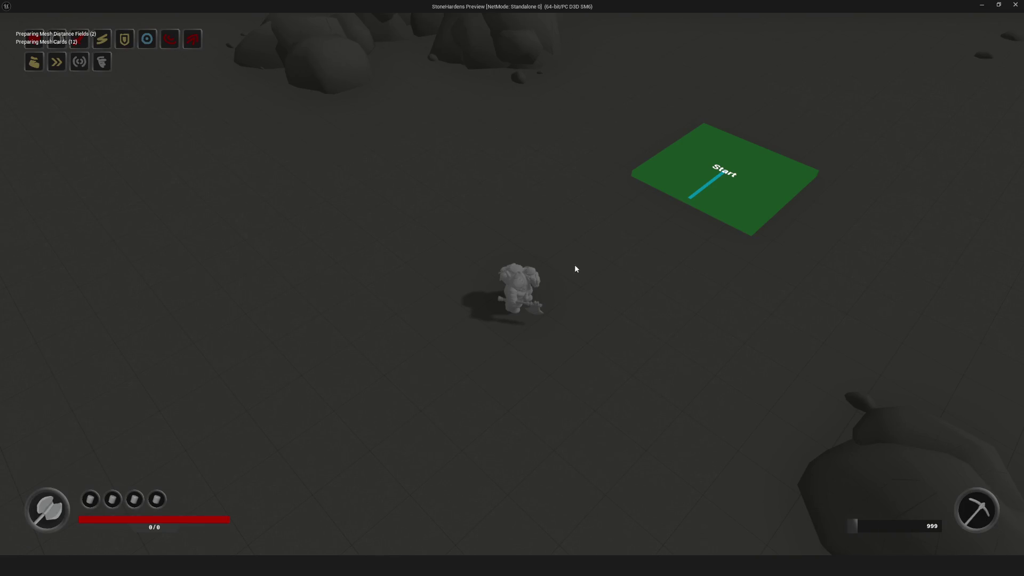
click(998, 7)
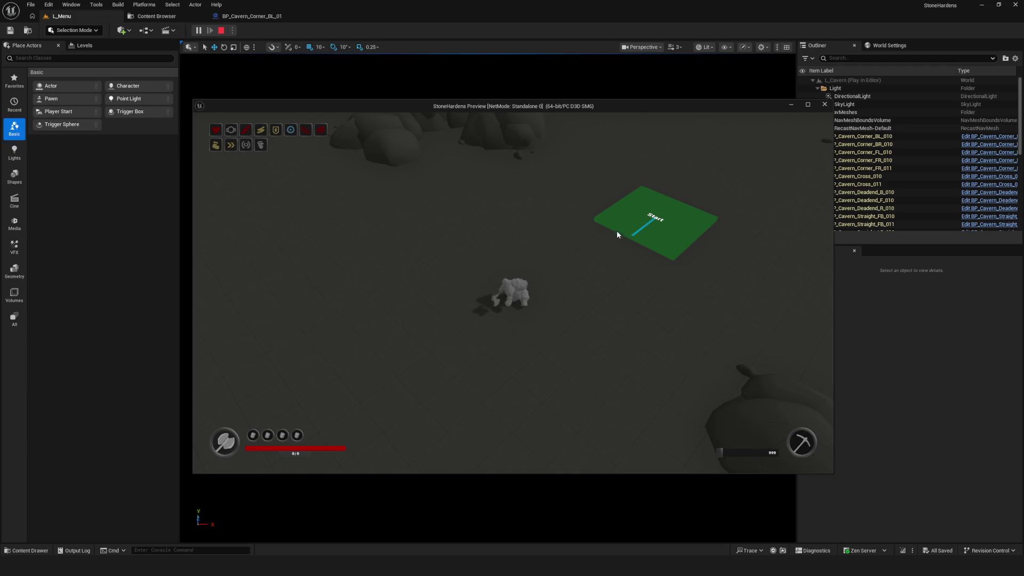
key(Escape)
click(203, 31)
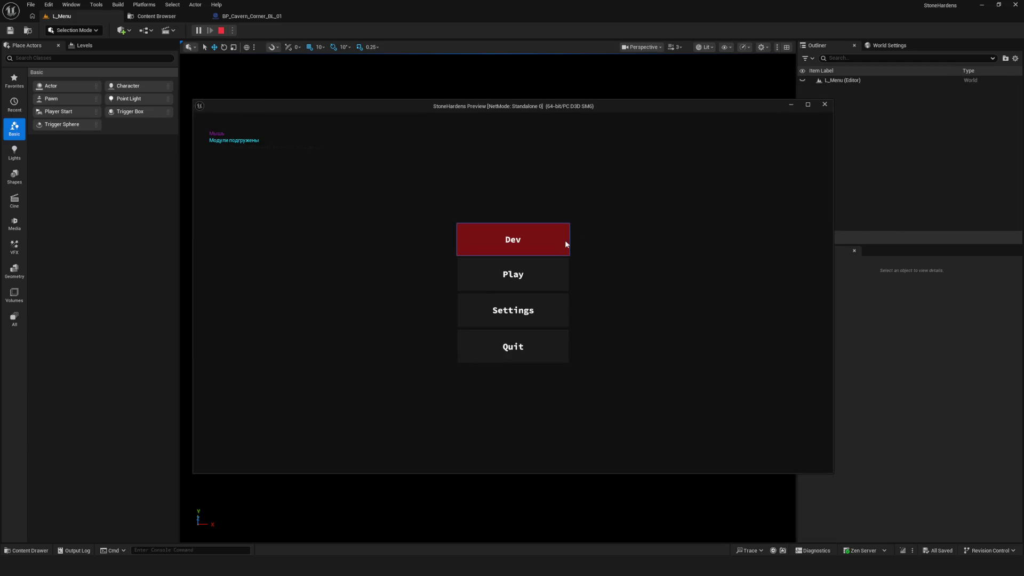
- Start a new game, move left, fly the debug camera over the rock walls and stop playing
click(543, 262)
click(542, 233)
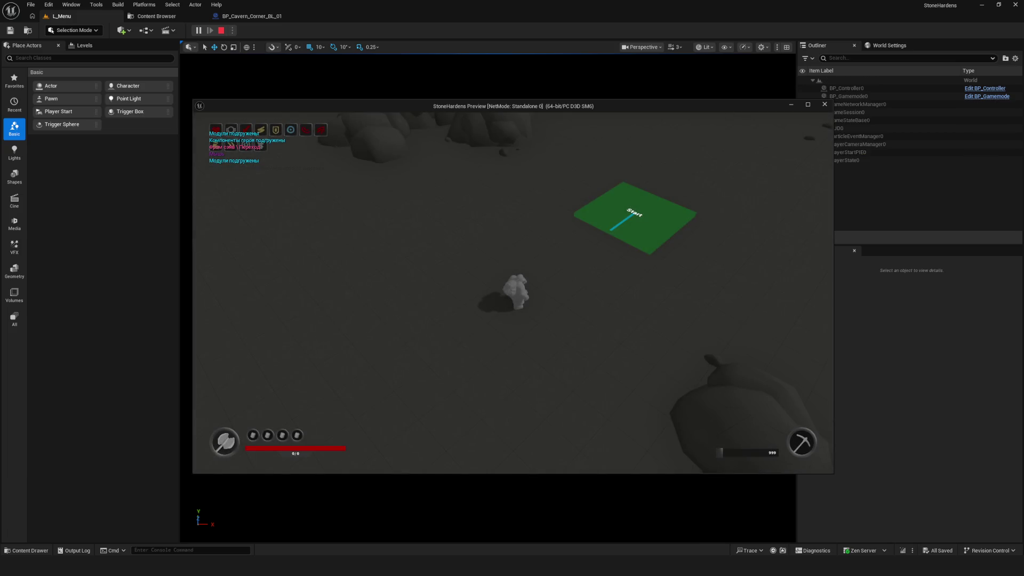
key(a)
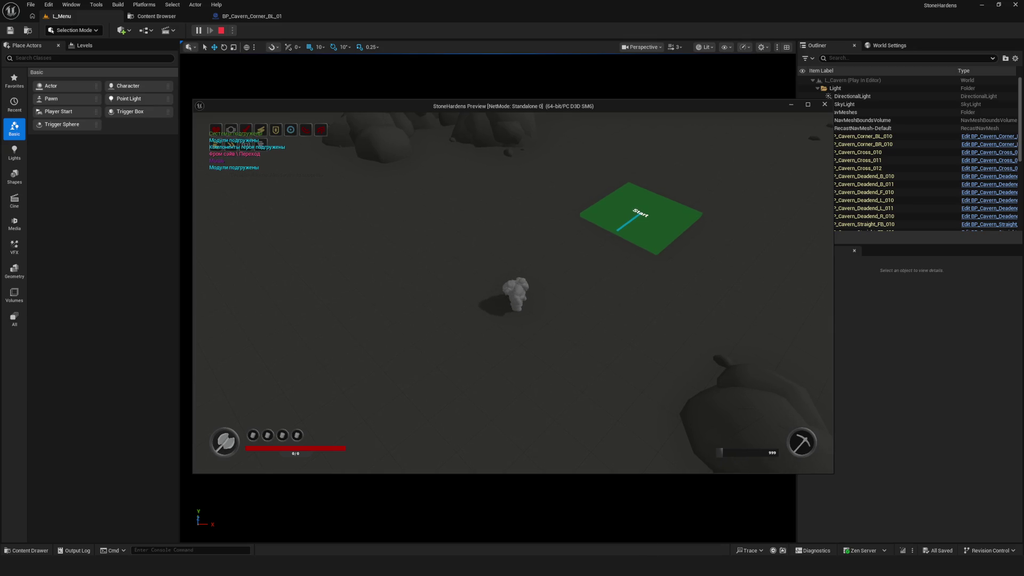
key(semicolon)
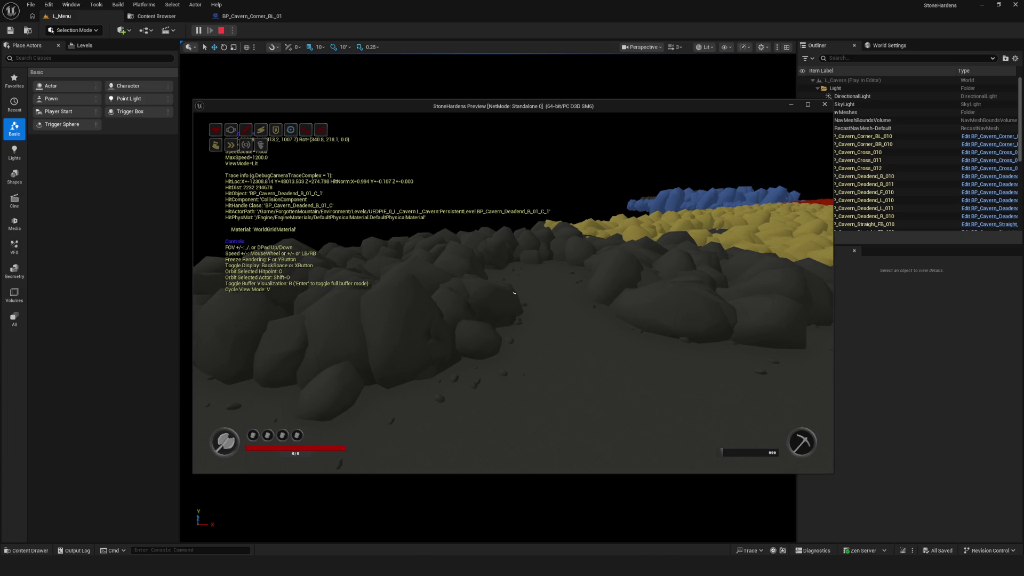
key(Escape)
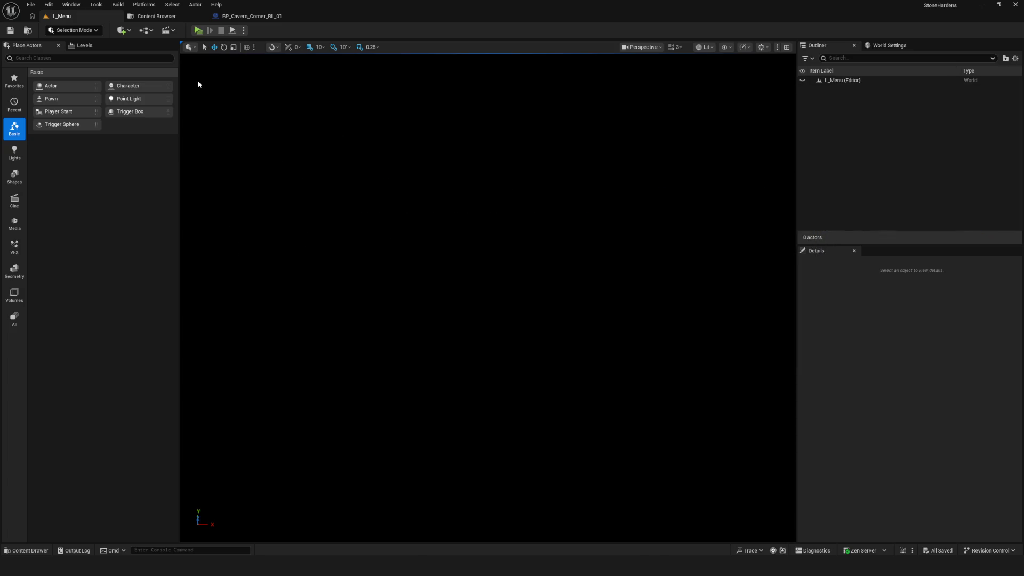
click(199, 30)
click(536, 285)
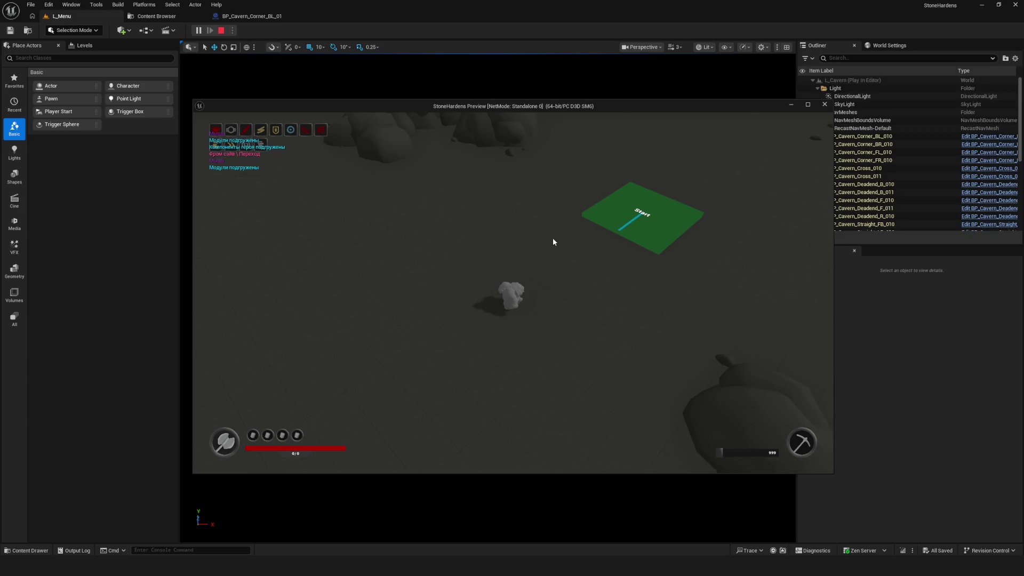
key(semicolon)
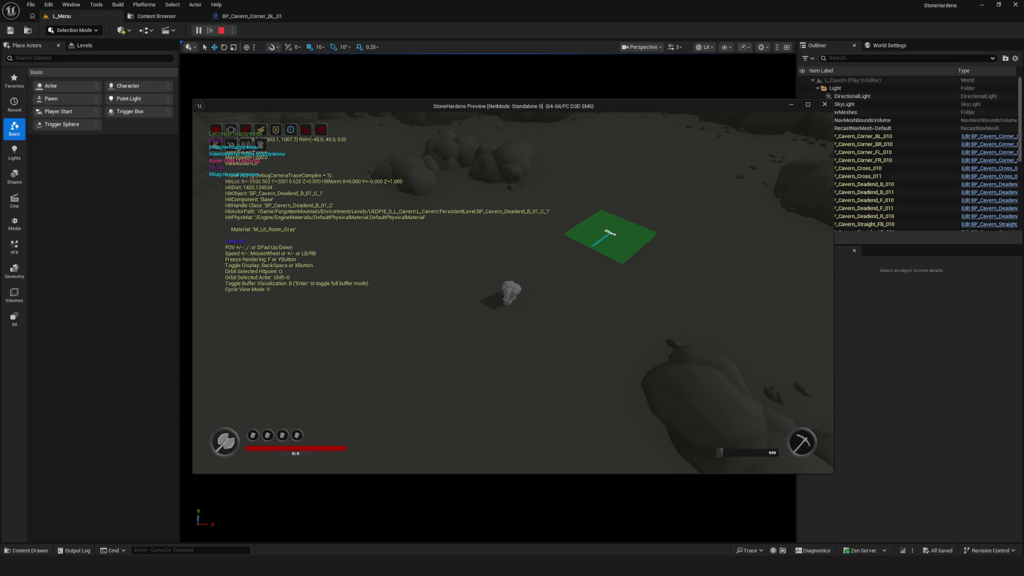
click(512, 252)
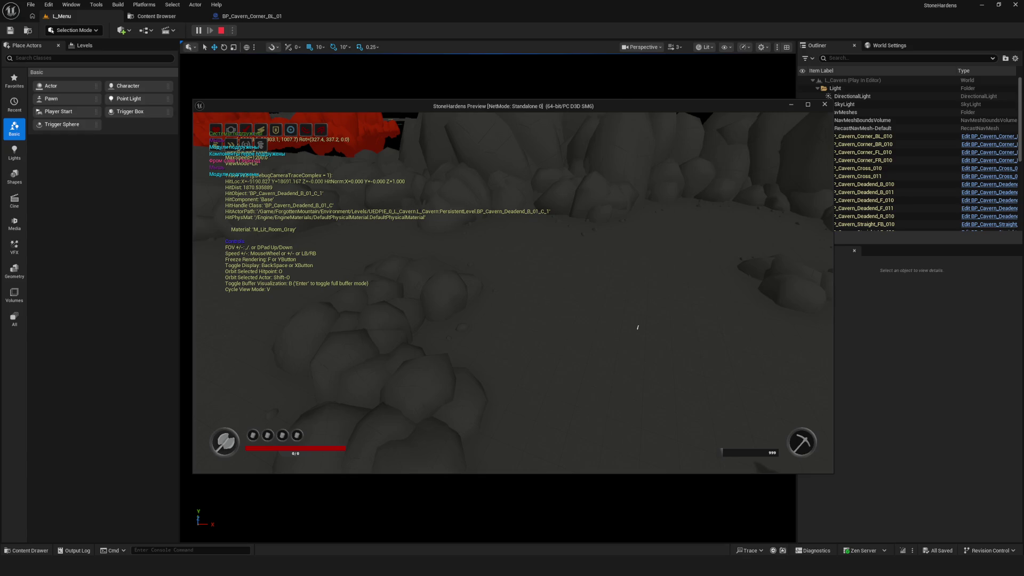
drag(638, 327, 512, 291)
key(semicolon)
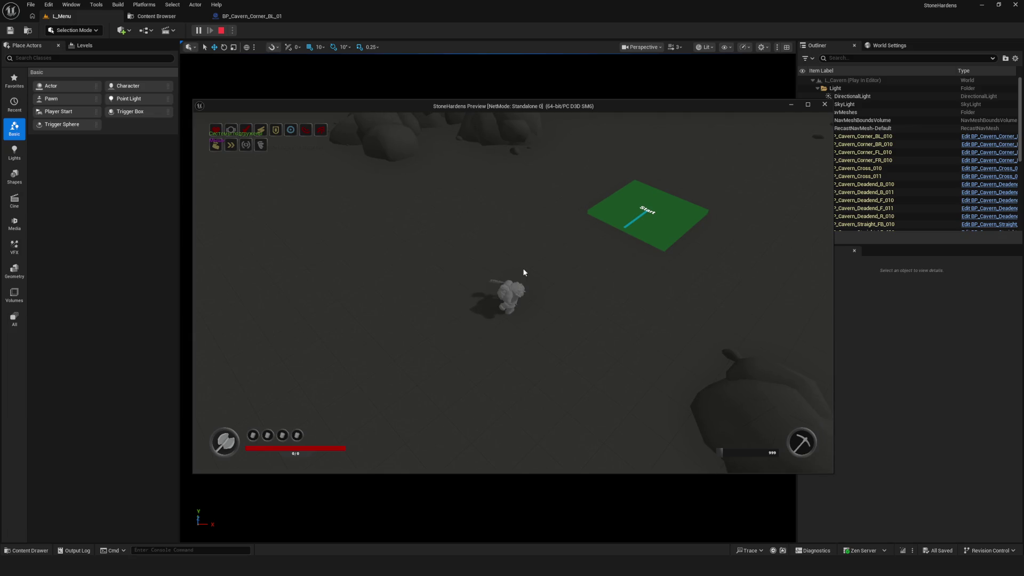
key(w+d)
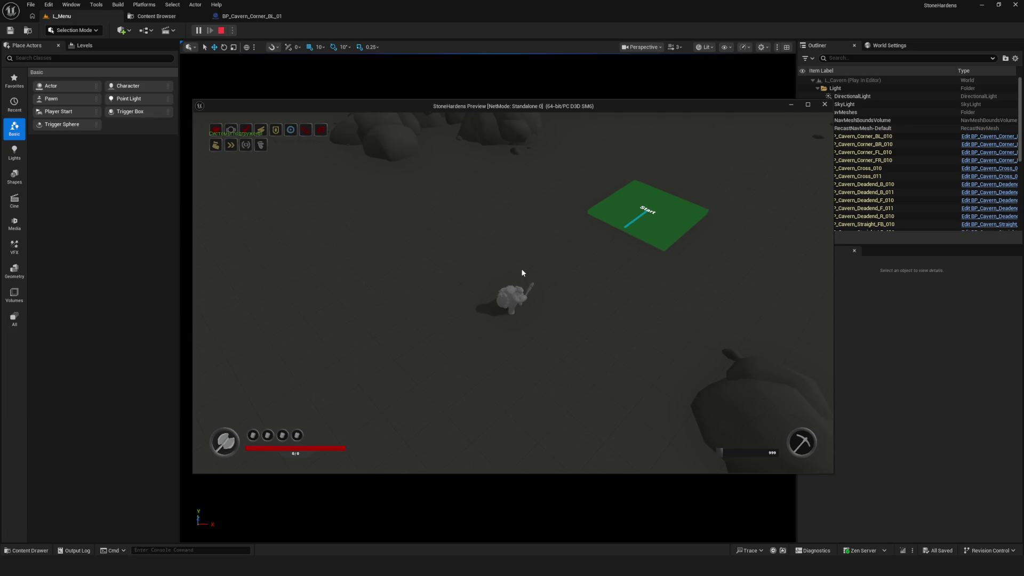
click(560, 280)
click(629, 286)
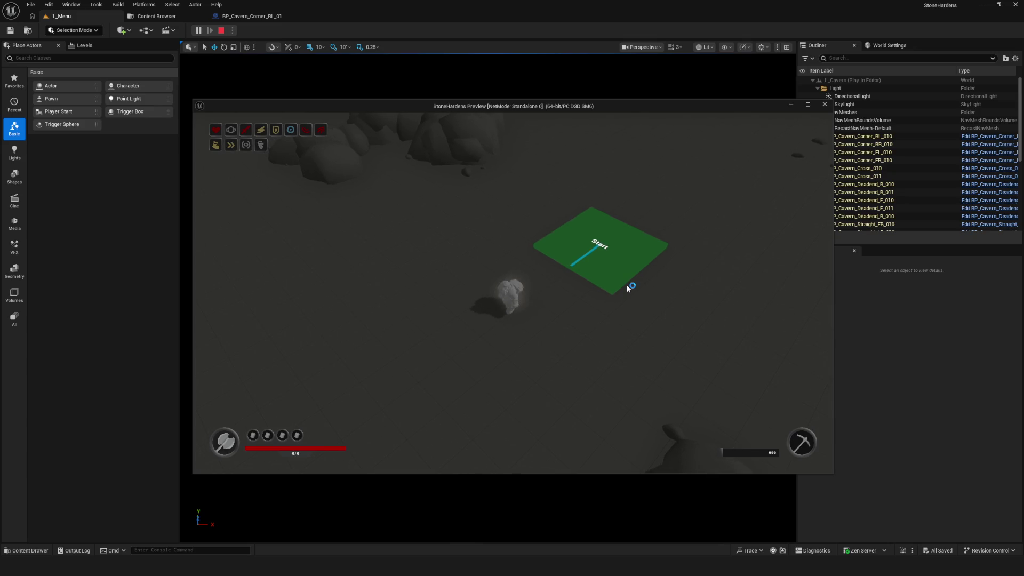
key(Escape)
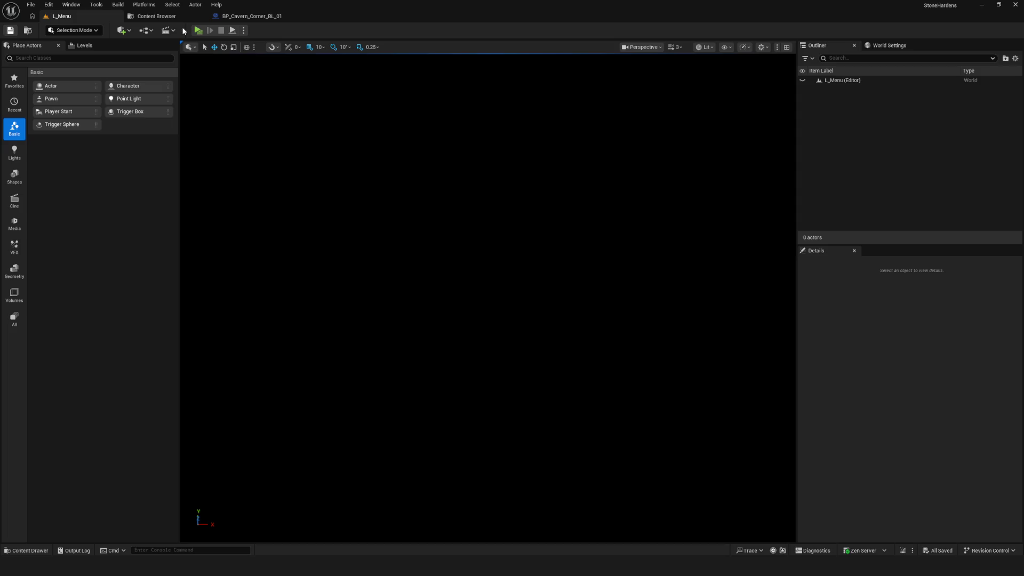
- Cycle through the BL_01 blueprint, Content Browser and L_Menu tabs back to the menu level
click(156, 16)
click(249, 18)
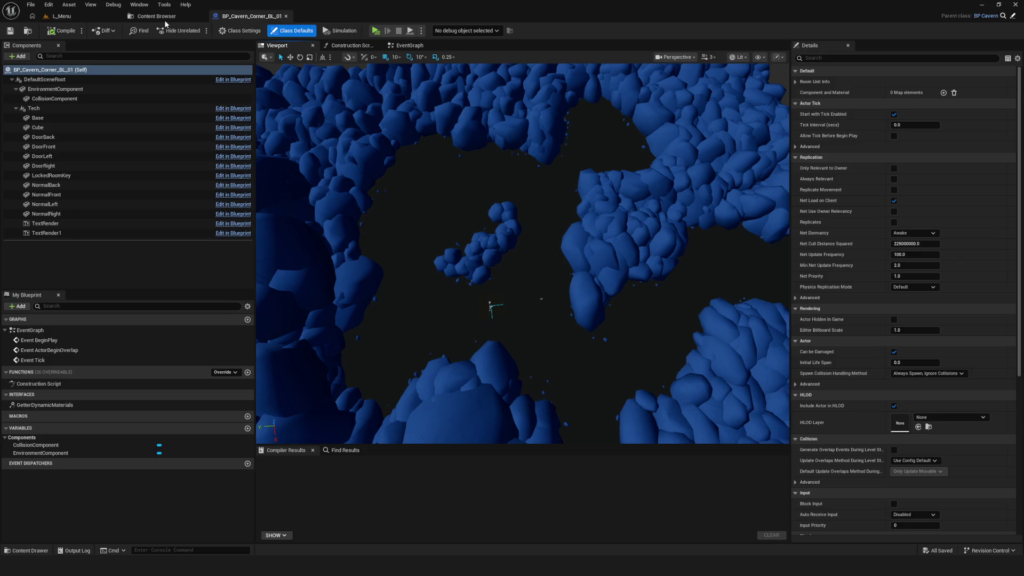
click(165, 20)
click(80, 17)
click(160, 16)
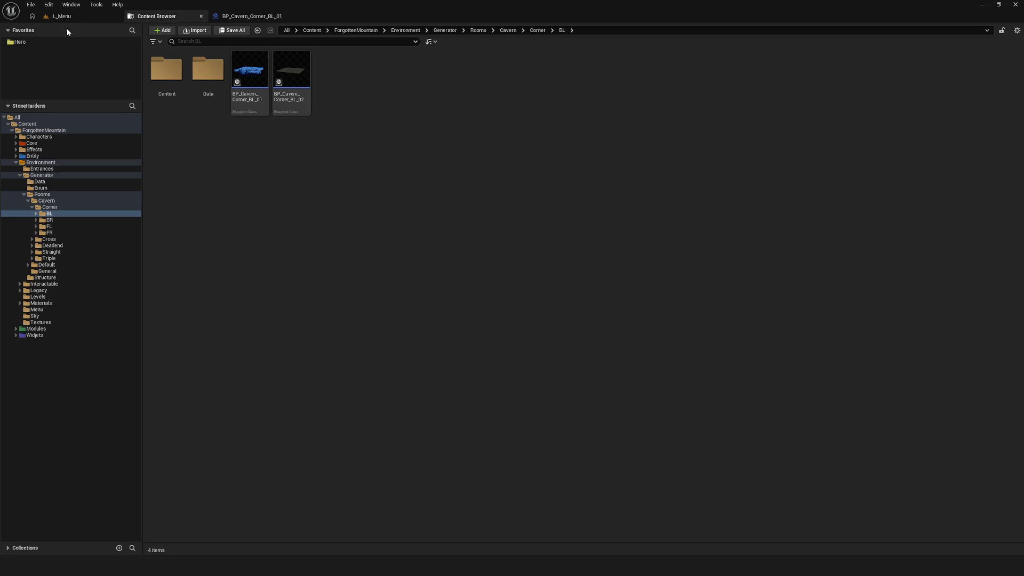
click(60, 16)
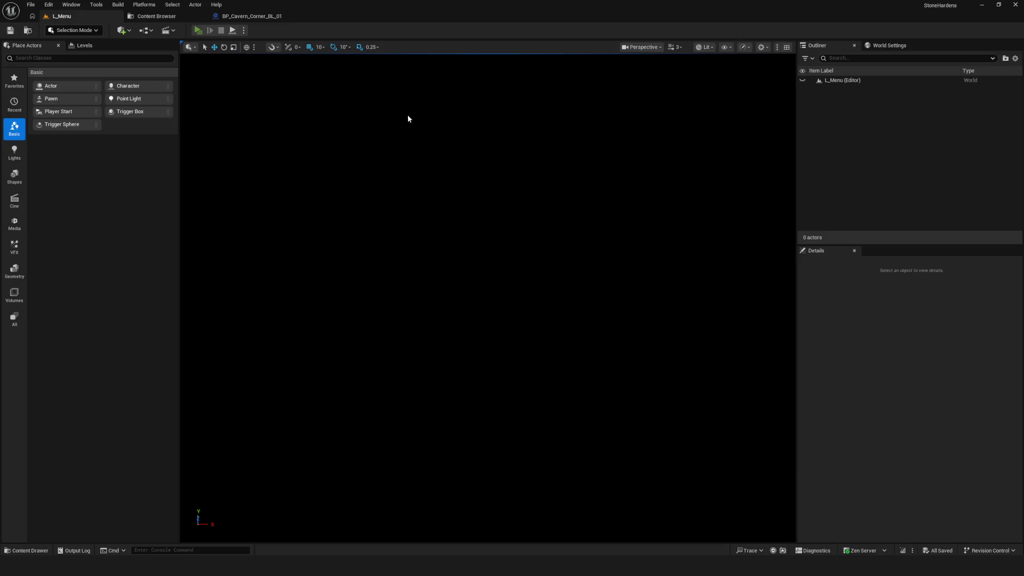
- Play the game from its main menu into the cavern level, then stop the preview
key(alt+p)
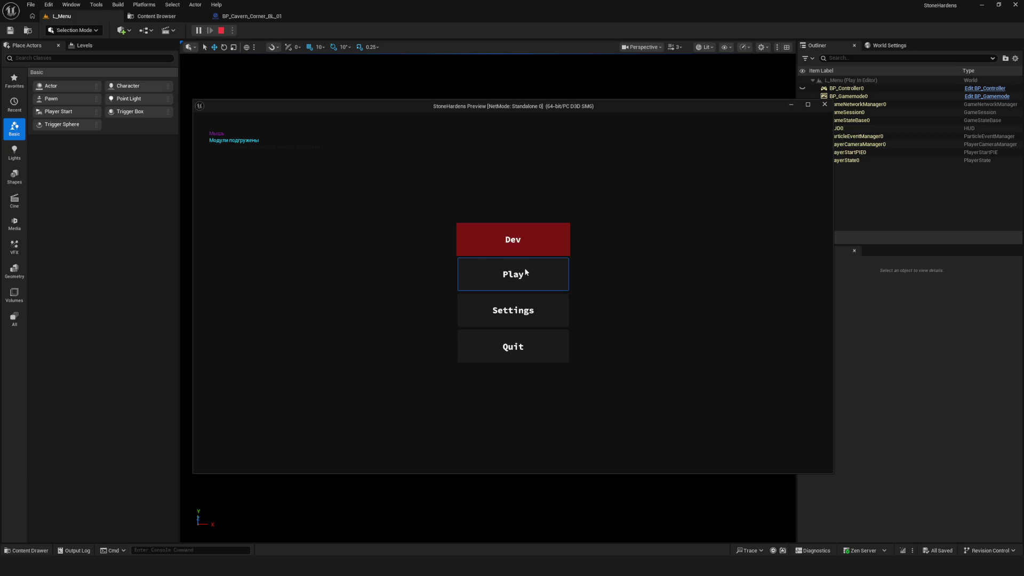
click(528, 231)
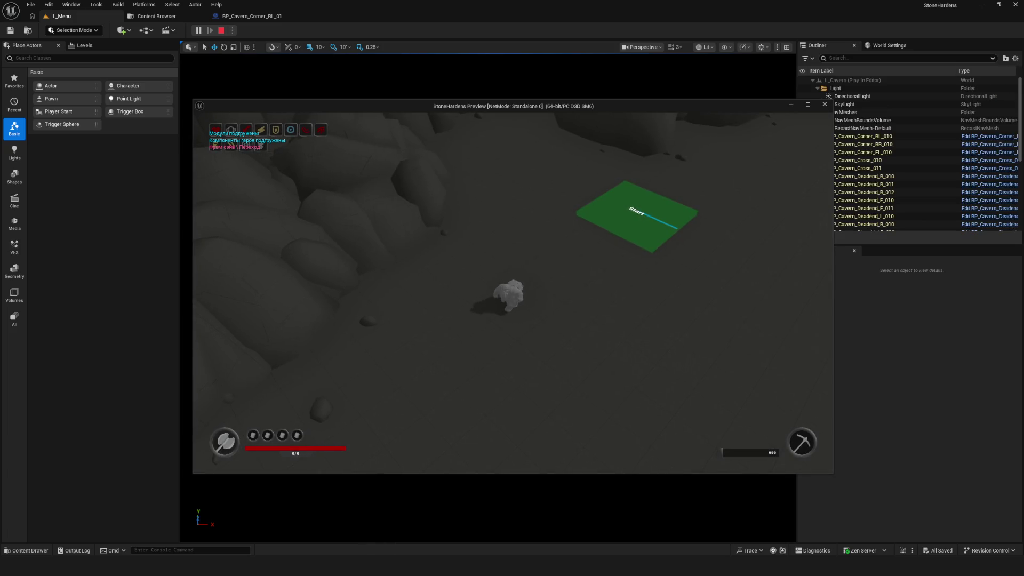
key(Escape)
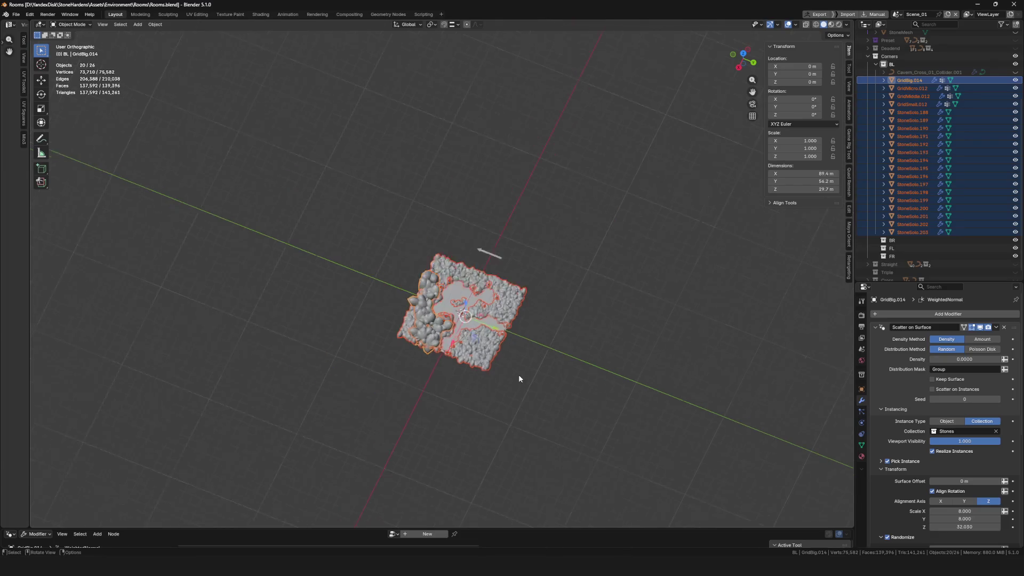
- Save the blend file while viewing the corner module from above
mouse_move(448, 266)
mouse_down()
mouse_move(435, 270)
mouse_move(435, 365)
mouse_move(435, 341)
mouse_up()
key(ctrl+s)
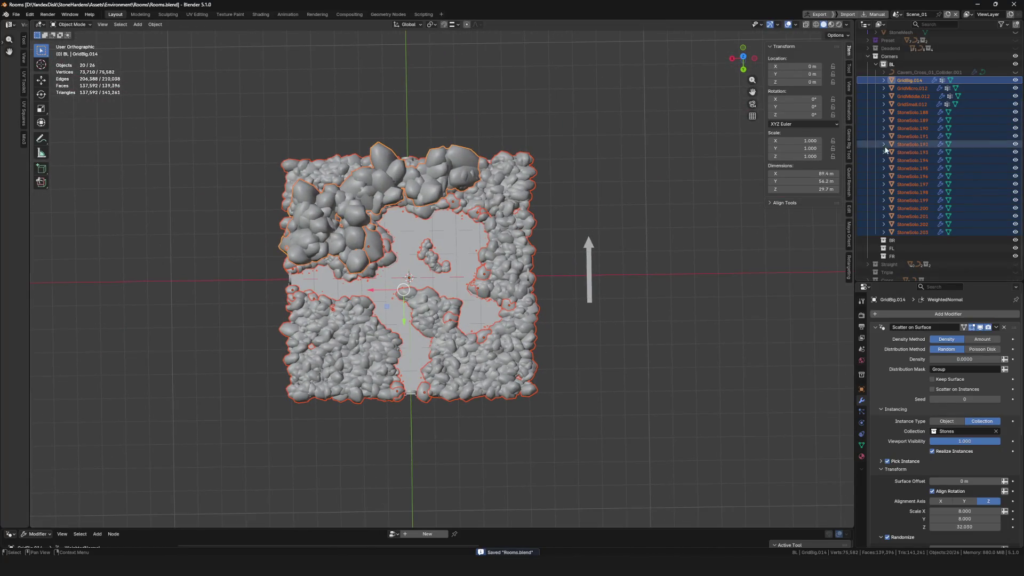
scroll(908, 176, down, 1)
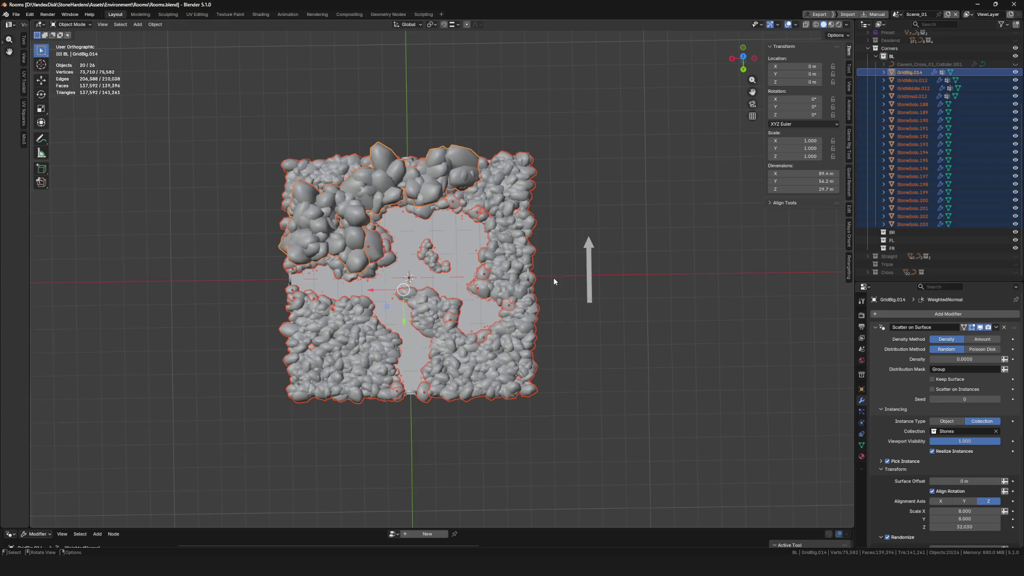
drag(558, 281, 635, 263)
- Select the collider and the BL stone grid objects and duplicate them in place
click(911, 80)
ctrl+click(916, 88)
scroll(1014, 76, up, 5)
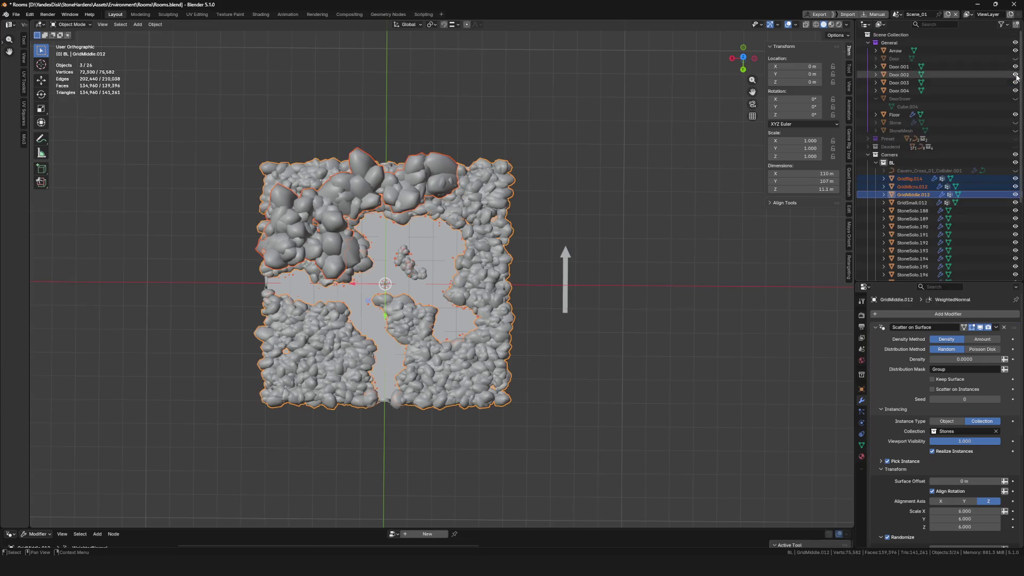
click(1016, 170)
click(935, 171)
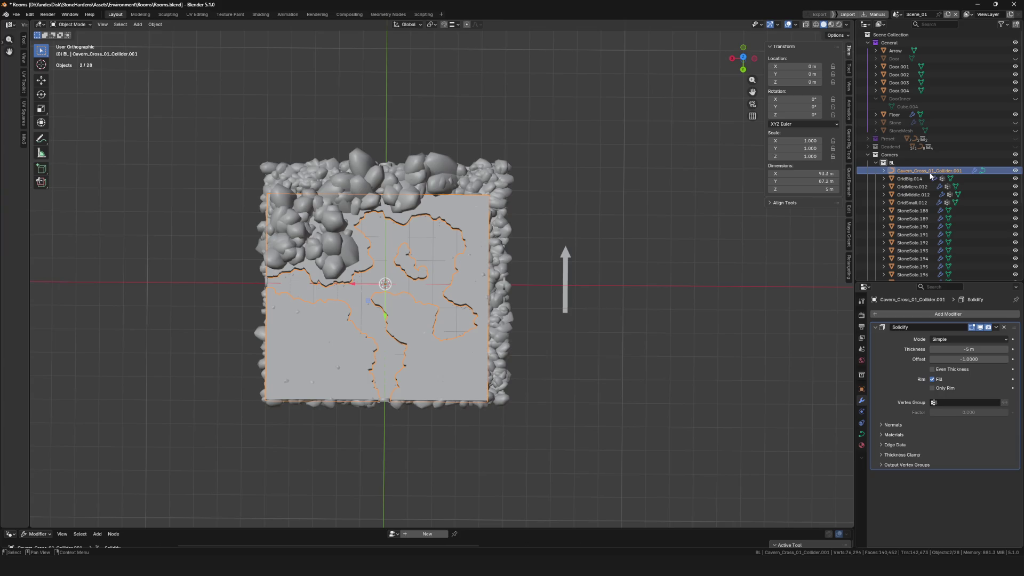
ctrl+click(928, 179)
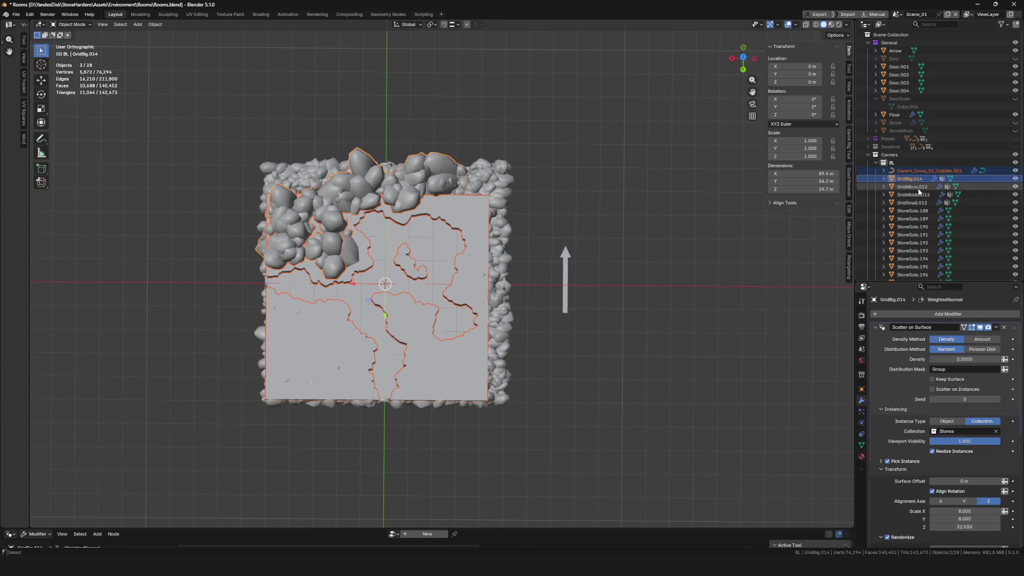
ctrl+click(926, 194)
ctrl+click(925, 202)
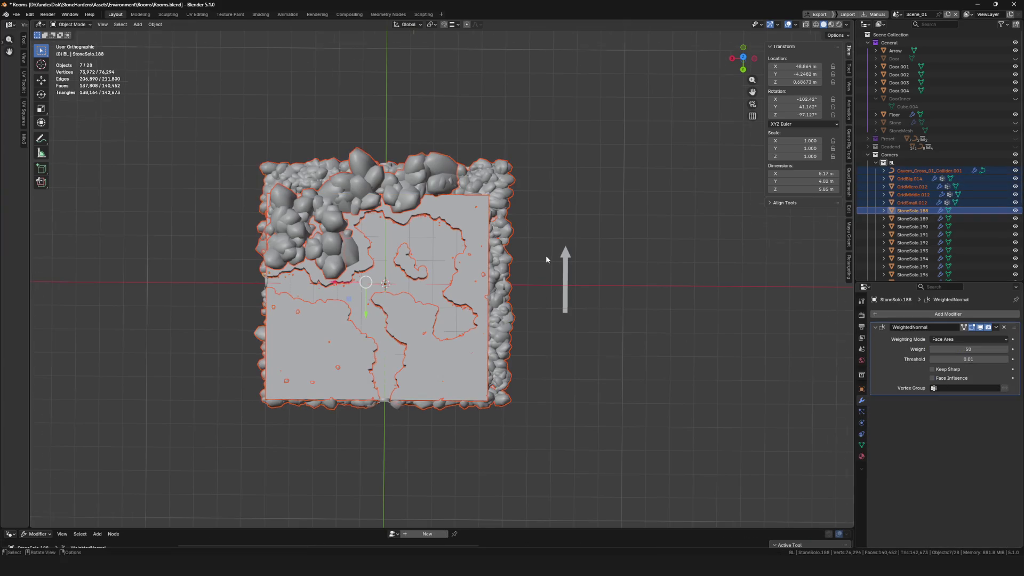
key(shift+d)
right_click(552, 267)
scroll(920, 160, down, 5)
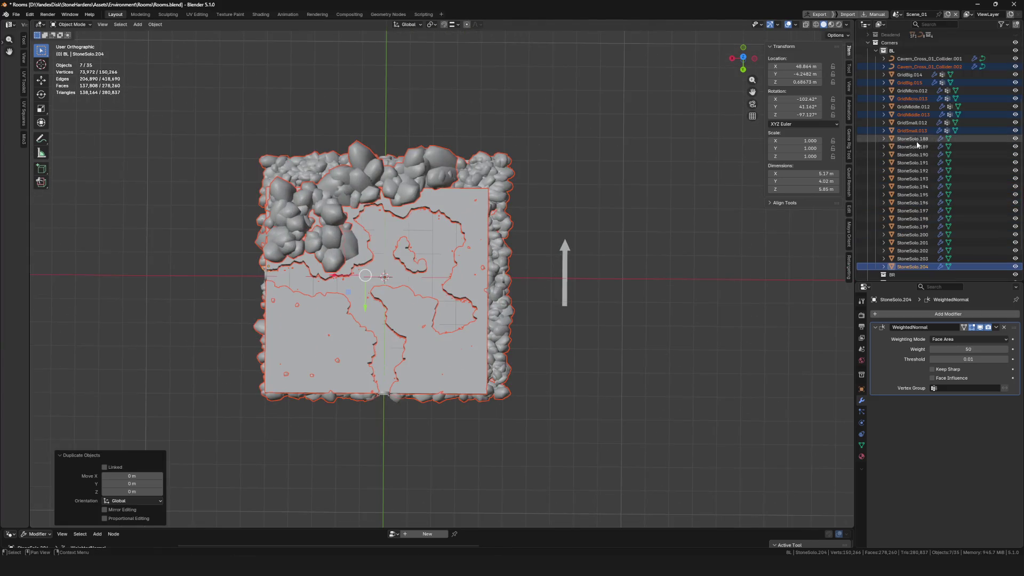
drag(912, 224, 910, 218)
scroll(920, 160, up, 5)
- Hide the BL corner collection and expand the BR collection in the Outliner
click(1014, 152)
scroll(497, 174, down, 3)
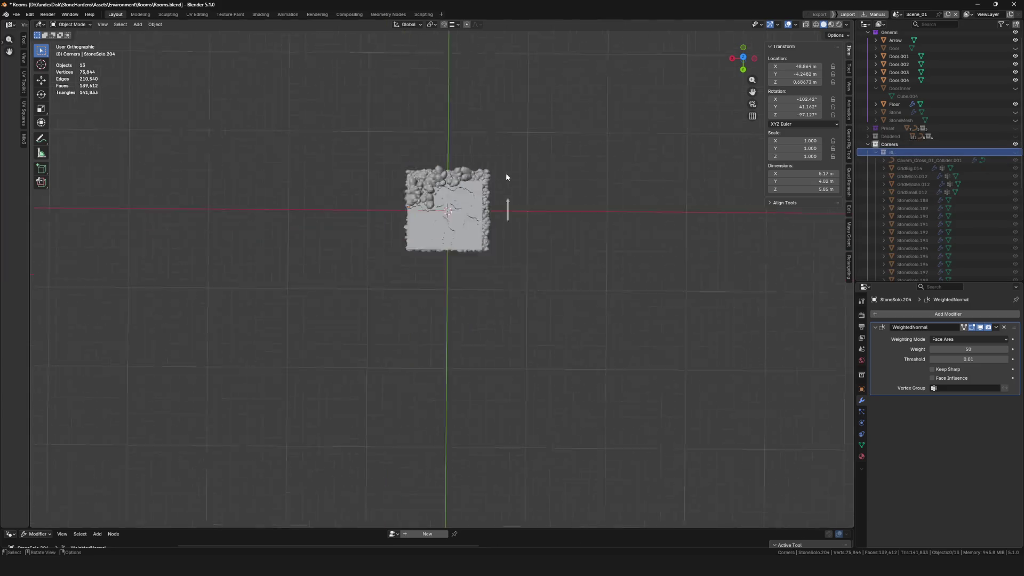
scroll(497, 174, up, 3)
click(475, 217)
drag(476, 216, 560, 200)
scroll(933, 189, down, 3)
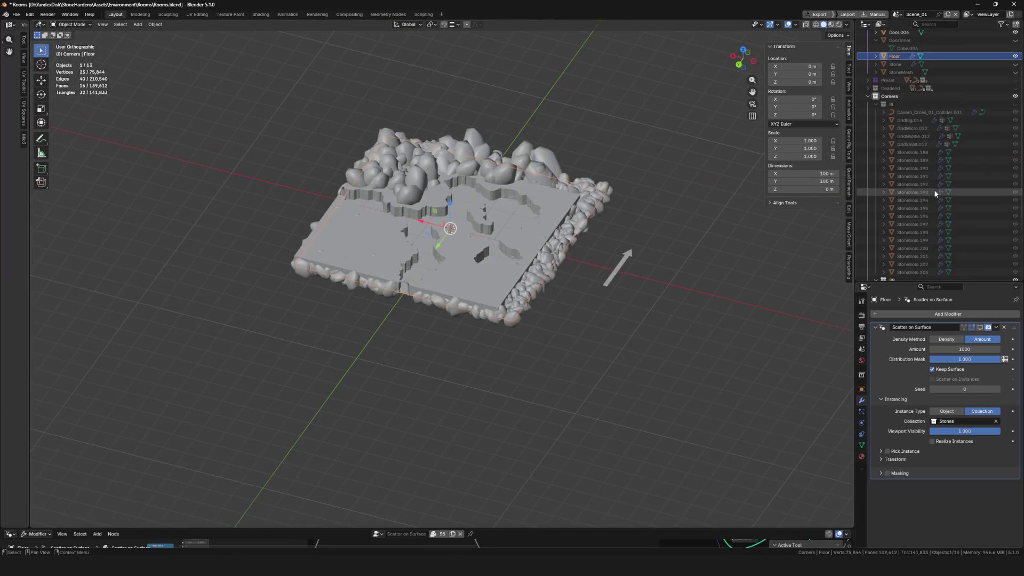
drag(720, 188, 630, 187)
click(743, 52)
mouse_move(547, 212)
mouse_down()
mouse_move(667, 173)
mouse_move(648, 251)
mouse_up()
scroll(670, 159, down, 5)
scroll(657, 245, up, 5)
scroll(649, 250, up, 5)
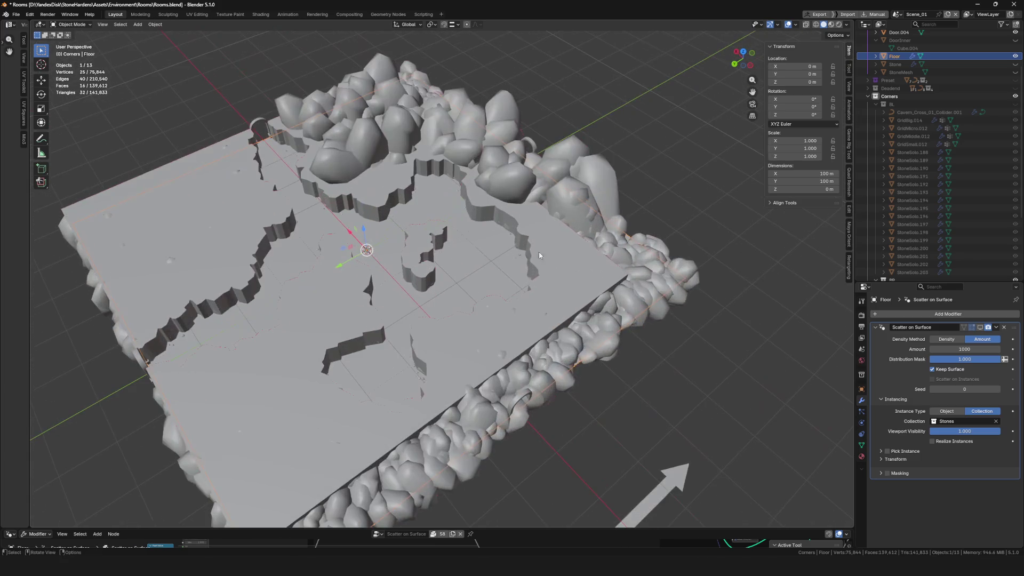
scroll(877, 88, down, 2)
click(881, 89)
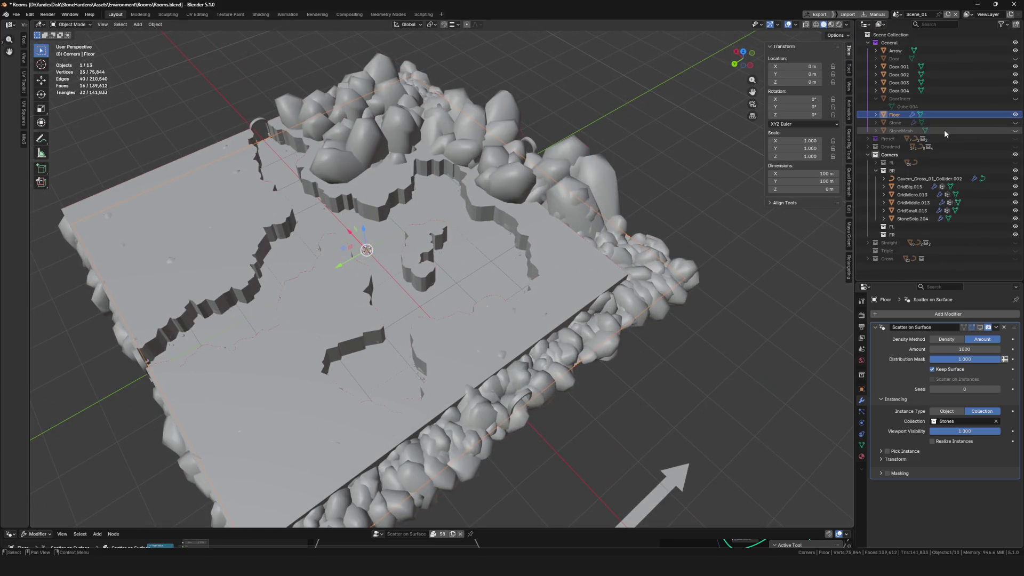
- Show the BR stones on the floor, glancing at Unreal and dismissing the sync error
click(1017, 184)
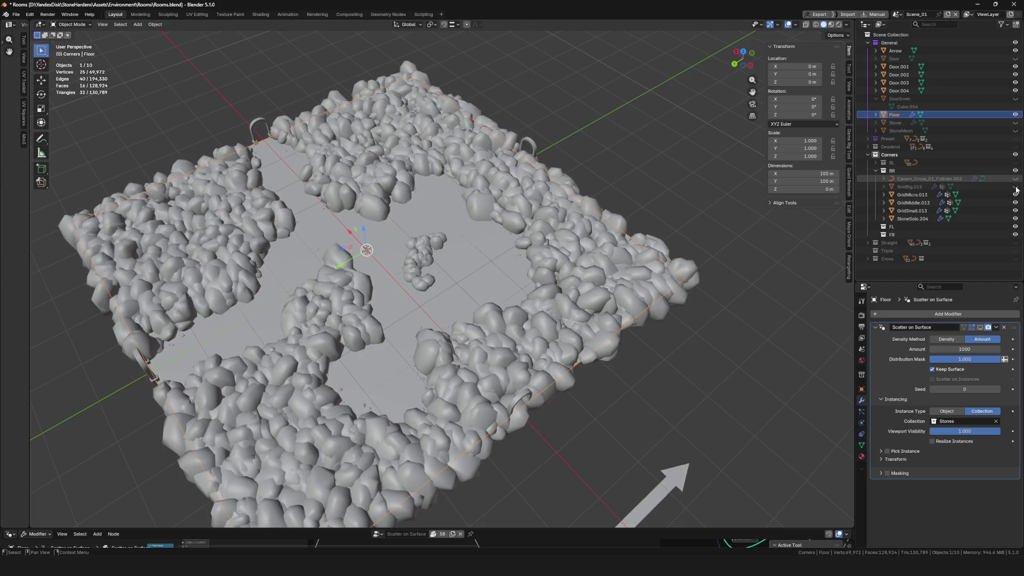
key(alt+Tab)
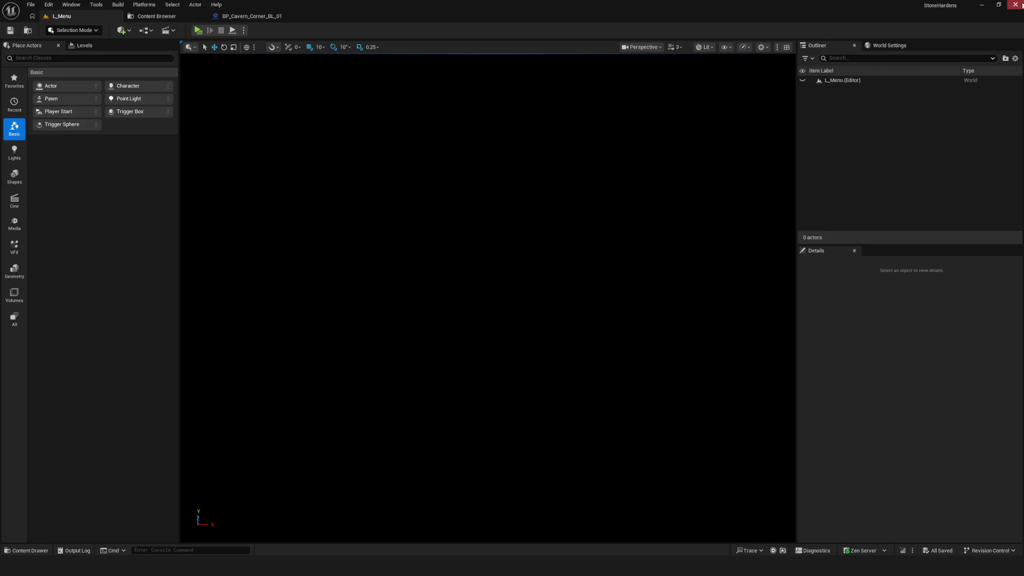
key(alt+Tab)
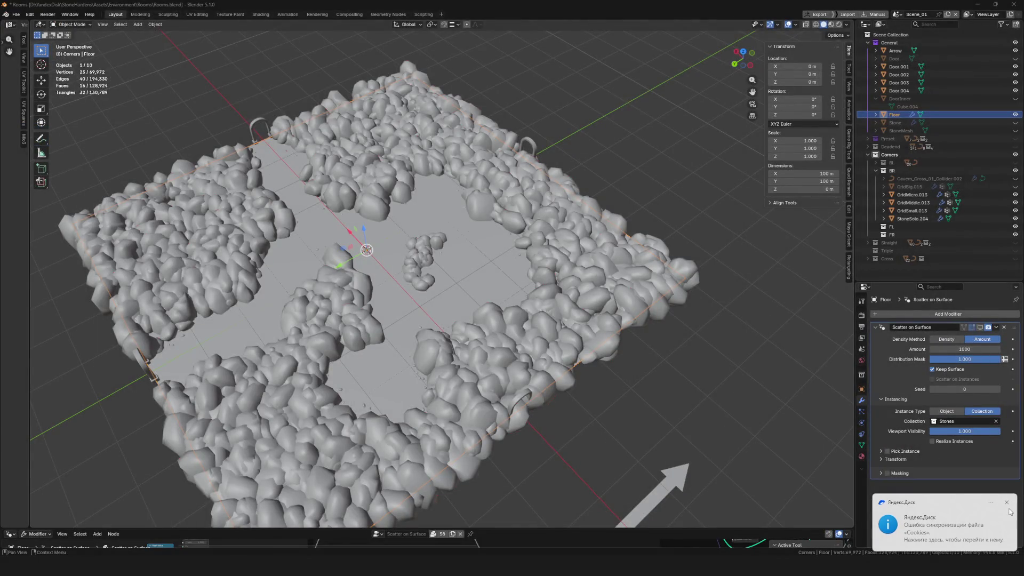
click(1007, 502)
scroll(645, 446, down, 5)
scroll(671, 440, up, 5)
mouse_move(591, 415)
mouse_down()
mouse_move(438, 385)
mouse_move(543, 340)
mouse_move(552, 348)
mouse_up()
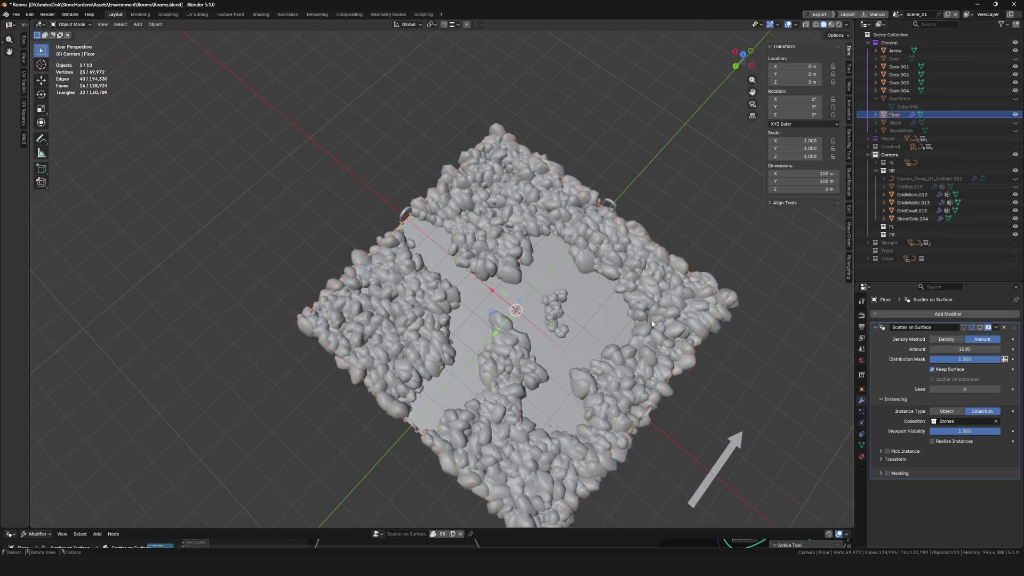
- Hide GridMicro.013 and GridSmall.013 and select GridMiddle.013
click(1014, 194)
click(1016, 211)
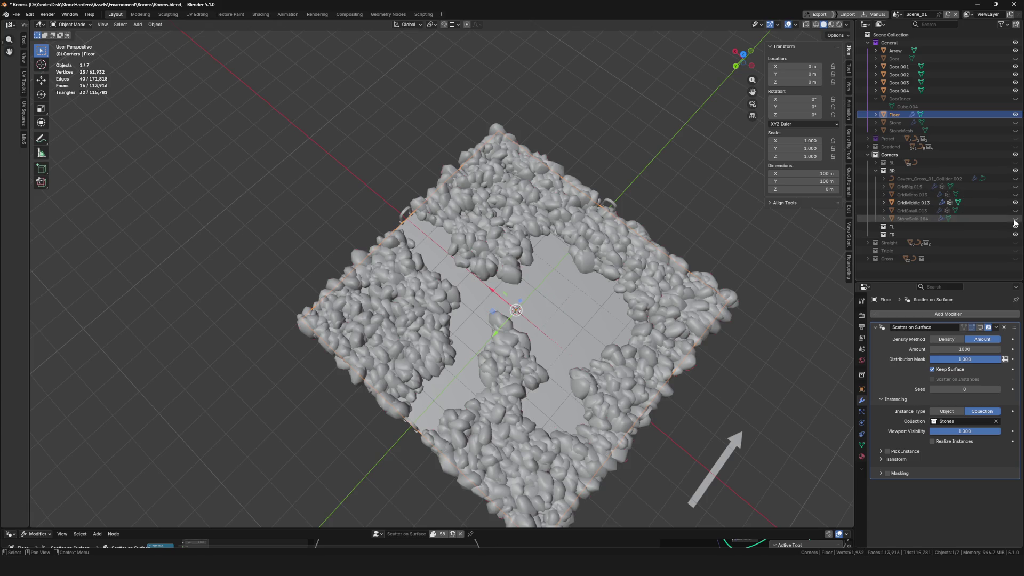
click(912, 202)
mouse_move(528, 240)
mouse_down()
mouse_move(593, 270)
mouse_move(514, 270)
mouse_up()
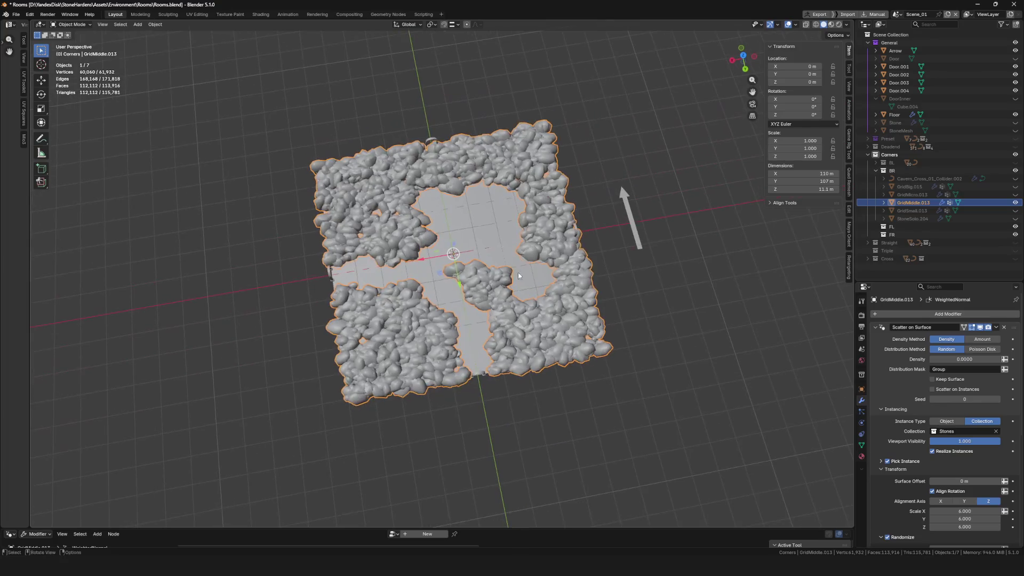
- In Edit Mode assign GridMiddle.013's vertices to its Group vertex group at weight 1
key(Tab)
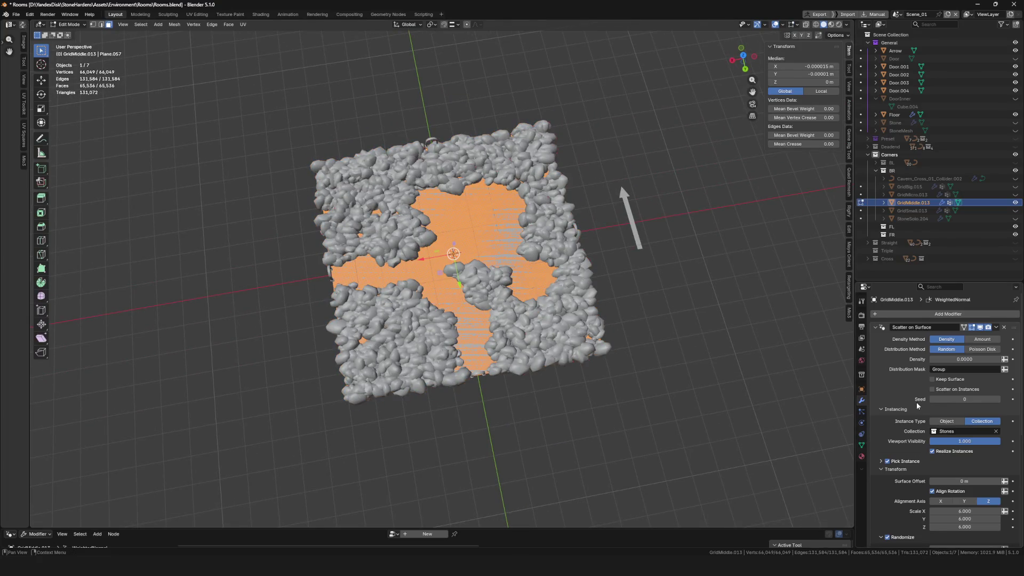
click(862, 445)
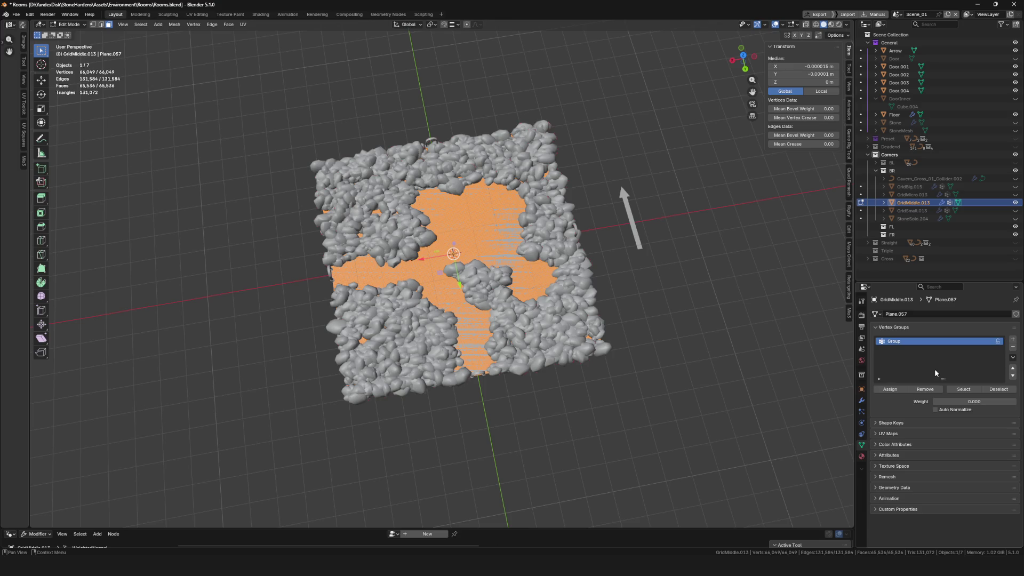
mouse_move(929, 402)
mouse_down()
mouse_move(1017, 402)
mouse_move(882, 400)
mouse_up()
click(889, 389)
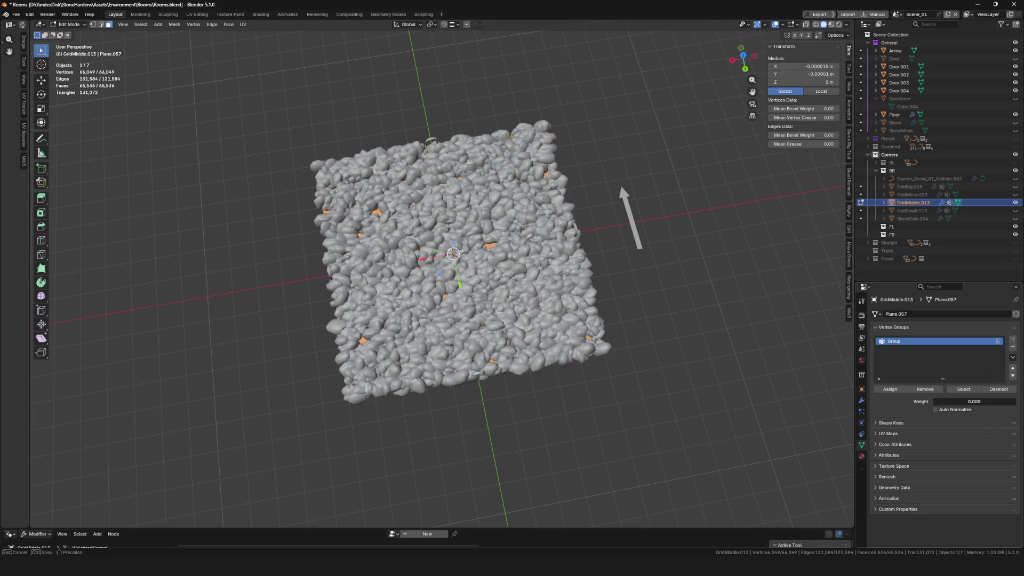
- Select the whole mesh from the top view and return to Object Mode
drag(475, 244, 499, 257)
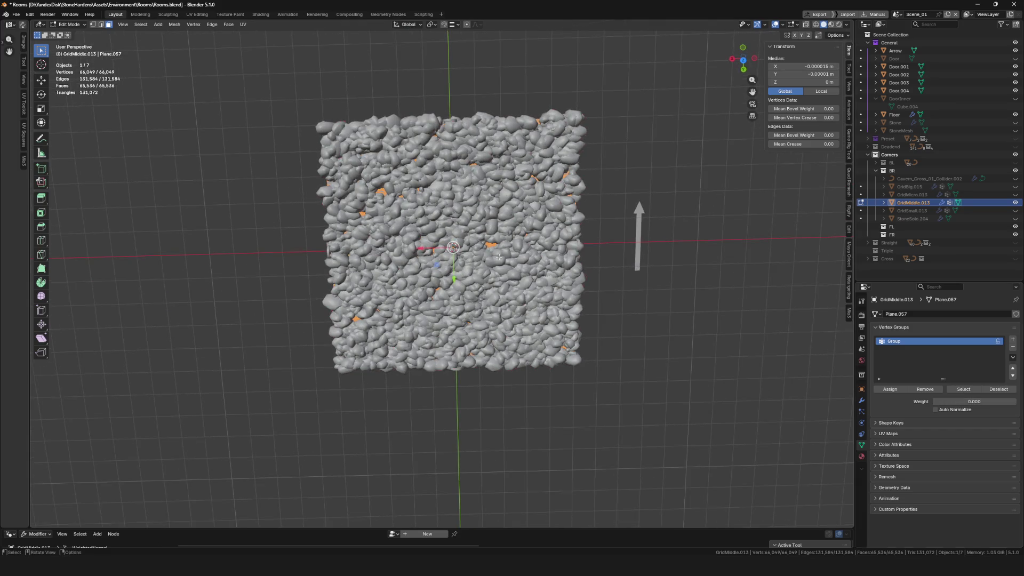
click(744, 60)
key(a)
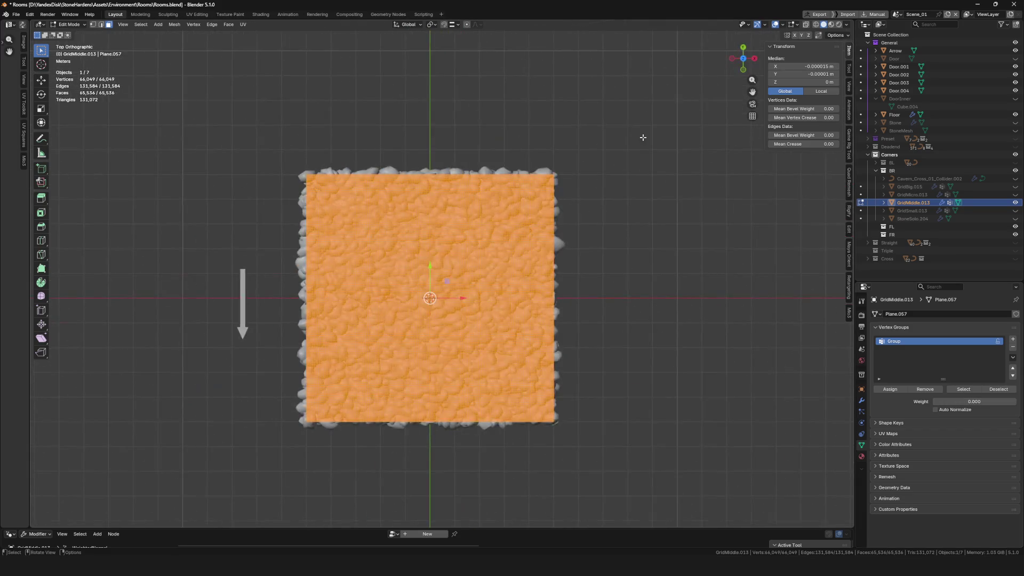
scroll(554, 195, right, 3)
scroll(554, 195, right, 3)
scroll(553, 195, left, 3)
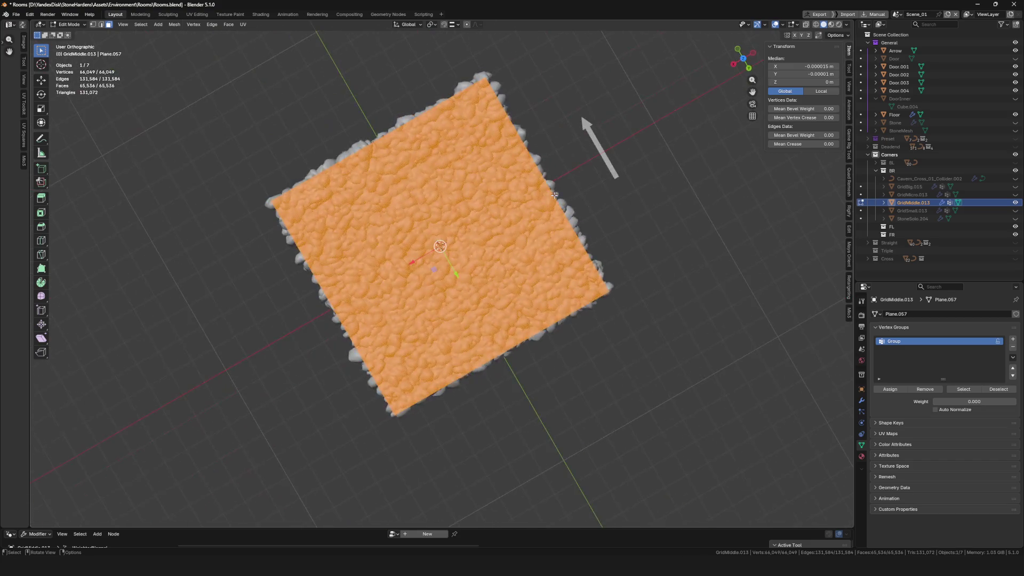
scroll(555, 194, up, 2)
scroll(553, 194, left, 3)
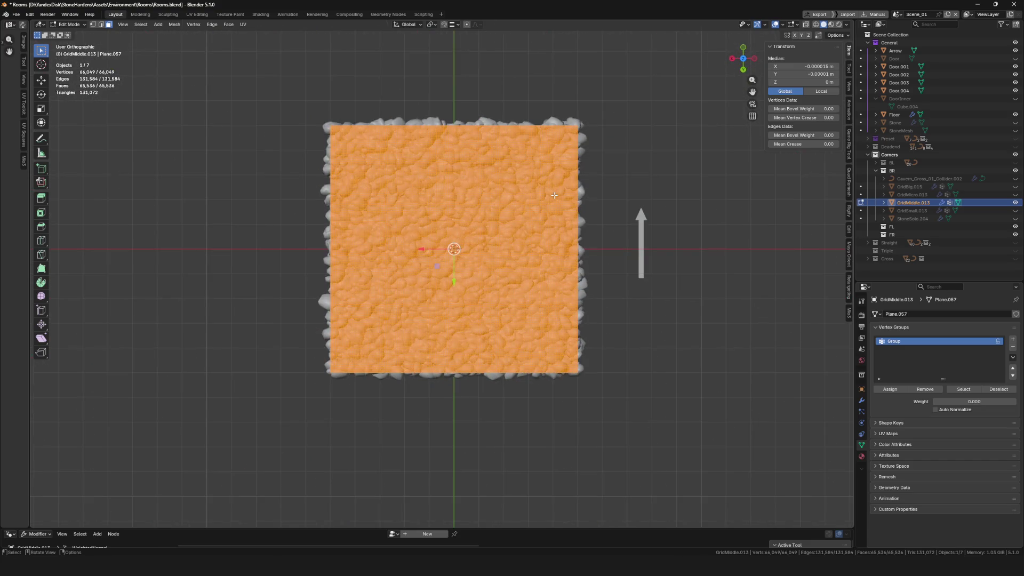
key(ctrl+Tab)
click(31, 65)
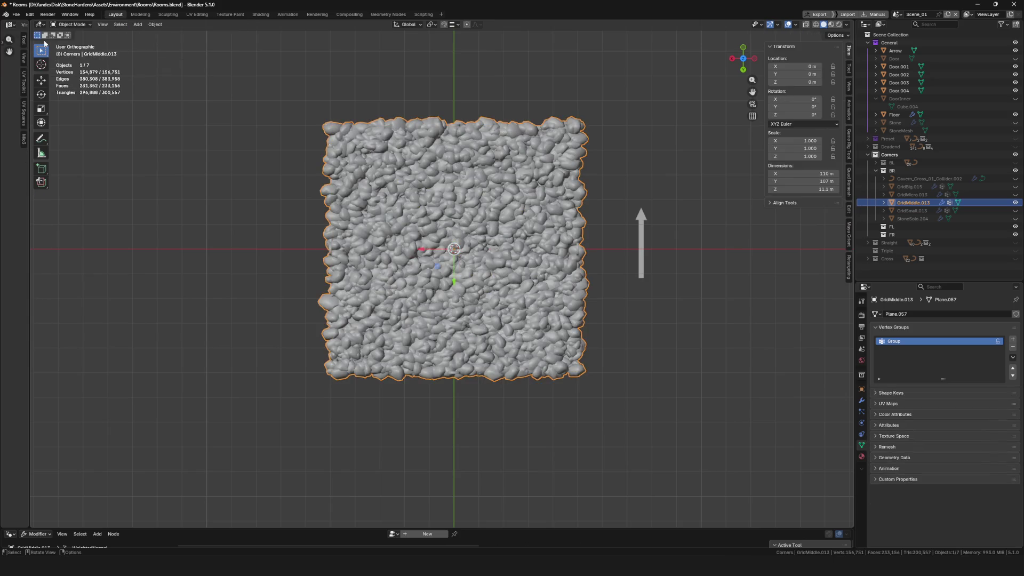
- Enter Weight Paint with weight 0 and paint across the floor's central opening
key(ctrl+Tab)
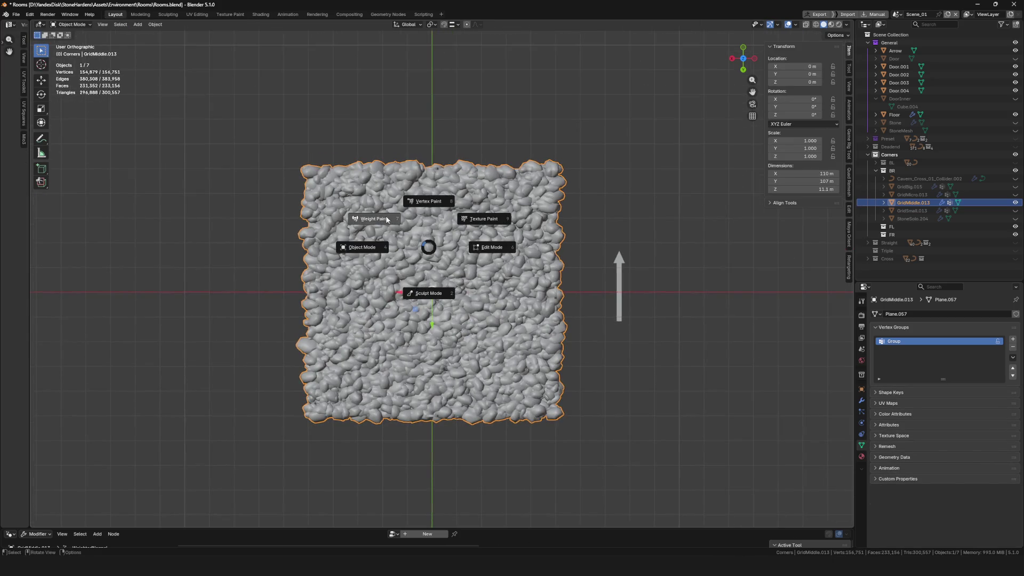
click(388, 220)
scroll(515, 275, up, 3)
scroll(516, 274, down, 3)
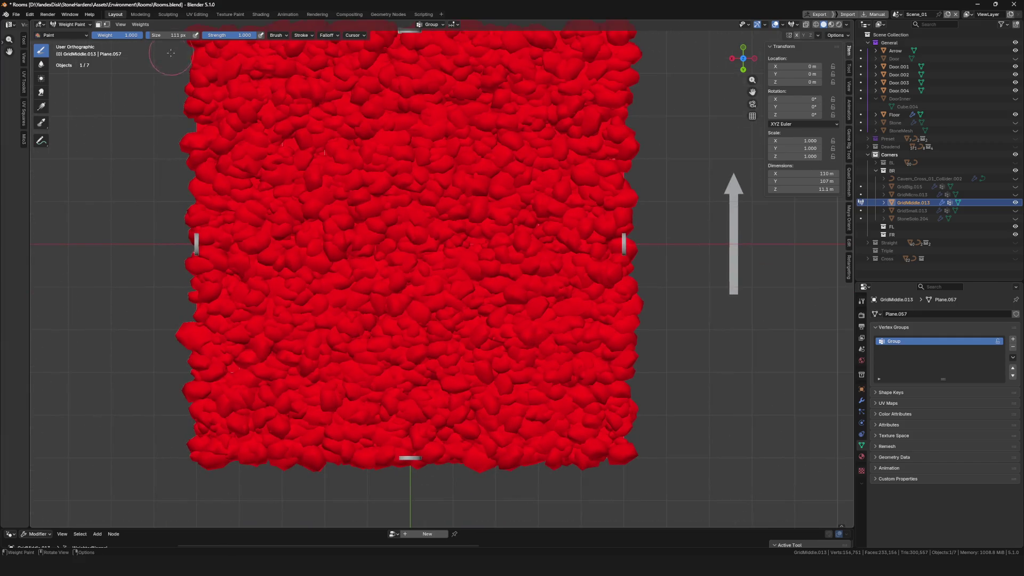
drag(128, 35, 94, 35)
drag(622, 240, 480, 244)
mouse_move(411, 449)
mouse_down()
mouse_move(434, 400)
mouse_move(506, 355)
mouse_move(532, 352)
mouse_move(535, 319)
mouse_move(484, 332)
mouse_move(446, 313)
mouse_move(429, 297)
mouse_move(449, 258)
mouse_move(489, 240)
mouse_move(515, 252)
mouse_move(507, 352)
mouse_move(468, 344)
mouse_move(468, 292)
mouse_move(452, 361)
mouse_move(416, 416)
mouse_move(409, 453)
mouse_move(400, 437)
mouse_move(390, 441)
mouse_move(404, 464)
mouse_move(438, 396)
mouse_move(443, 332)
mouse_move(404, 316)
mouse_move(376, 268)
mouse_move(407, 286)
mouse_move(420, 248)
mouse_move(356, 312)
mouse_move(338, 311)
mouse_move(334, 329)
mouse_move(368, 308)
mouse_move(383, 269)
mouse_move(378, 232)
mouse_move(428, 228)
mouse_move(419, 280)
mouse_move(427, 308)
mouse_move(449, 276)
mouse_move(420, 264)
mouse_move(408, 312)
mouse_move(507, 322)
mouse_move(468, 289)
mouse_move(484, 260)
mouse_move(640, 230)
mouse_move(523, 235)
mouse_move(560, 227)
mouse_move(512, 218)
mouse_move(592, 256)
mouse_move(576, 260)
mouse_move(617, 264)
mouse_move(545, 253)
mouse_move(592, 253)
mouse_move(568, 260)
mouse_up()
- Clear weight along the opening's bottom, upper-left and left rim
mouse_move(423, 425)
mouse_down()
mouse_move(404, 412)
mouse_move(429, 463)
mouse_move(404, 392)
mouse_move(432, 360)
mouse_move(400, 352)
mouse_move(424, 372)
mouse_move(480, 375)
mouse_move(488, 352)
mouse_move(528, 328)
mouse_move(504, 332)
mouse_up()
mouse_move(385, 288)
mouse_down()
mouse_move(356, 292)
mouse_move(392, 252)
mouse_move(436, 264)
mouse_move(400, 243)
mouse_move(344, 256)
mouse_move(336, 241)
mouse_move(388, 212)
mouse_move(378, 213)
mouse_up()
mouse_move(360, 253)
mouse_down()
mouse_move(325, 290)
mouse_move(336, 284)
mouse_move(332, 273)
mouse_up()
scroll(522, 252, down, 6)
scroll(448, 272, up, 3)
scroll(393, 276, up, 2)
- Finish clearing inside the opening, then repaint full weight on its left and upper edge blobs
drag(395, 313, 422, 337)
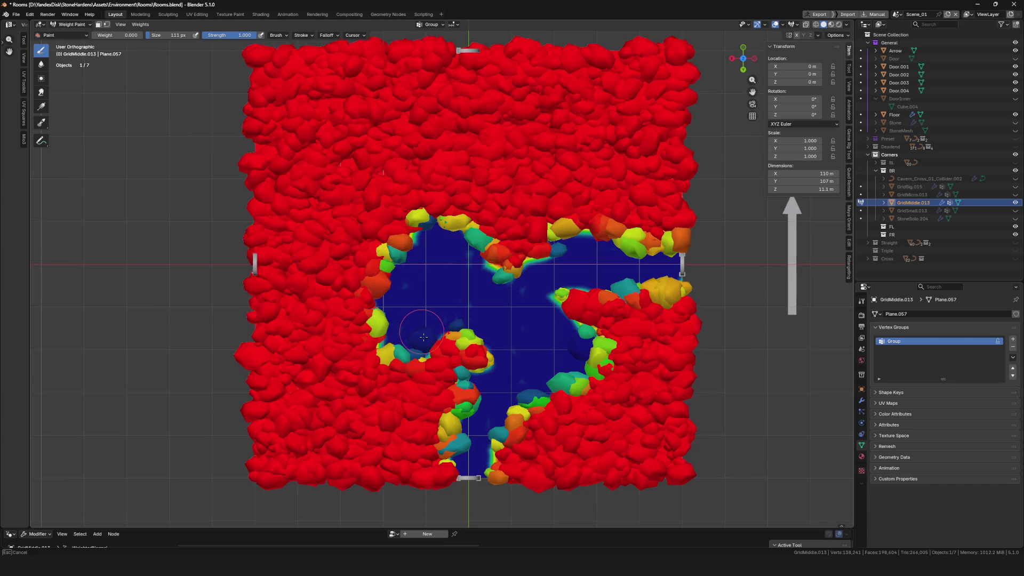
mouse_move(435, 303)
mouse_down()
mouse_move(422, 340)
mouse_move(385, 268)
mouse_move(400, 240)
mouse_up()
scroll(465, 289, down, 5)
scroll(473, 290, up, 1)
scroll(476, 291, up, 5)
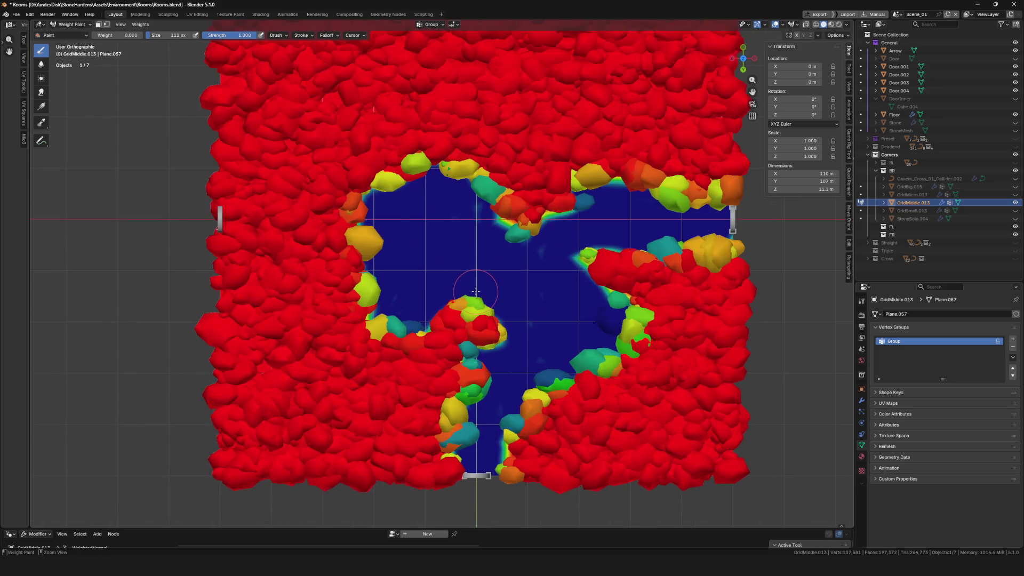
drag(112, 35, 143, 35)
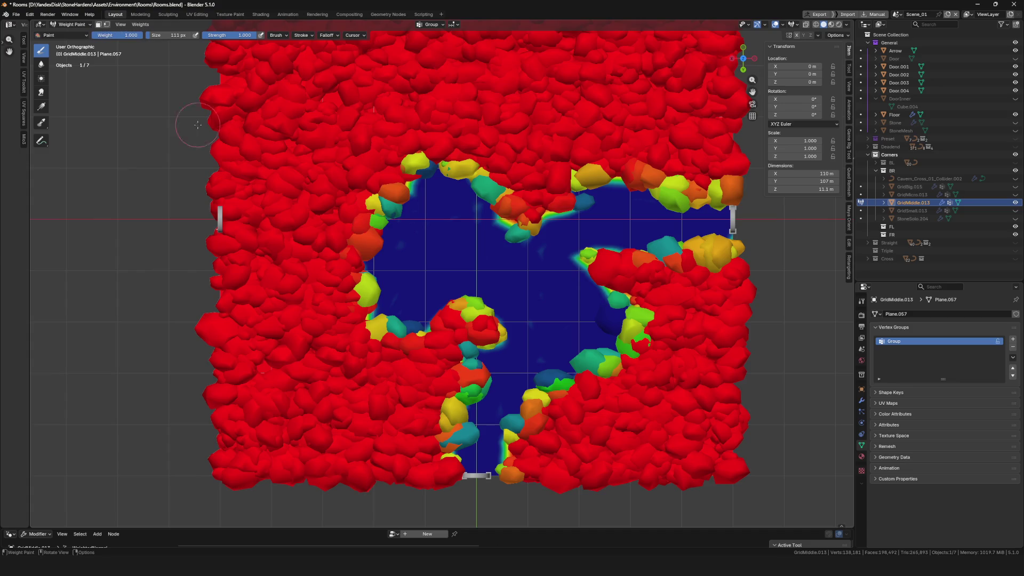
drag(347, 290, 423, 315)
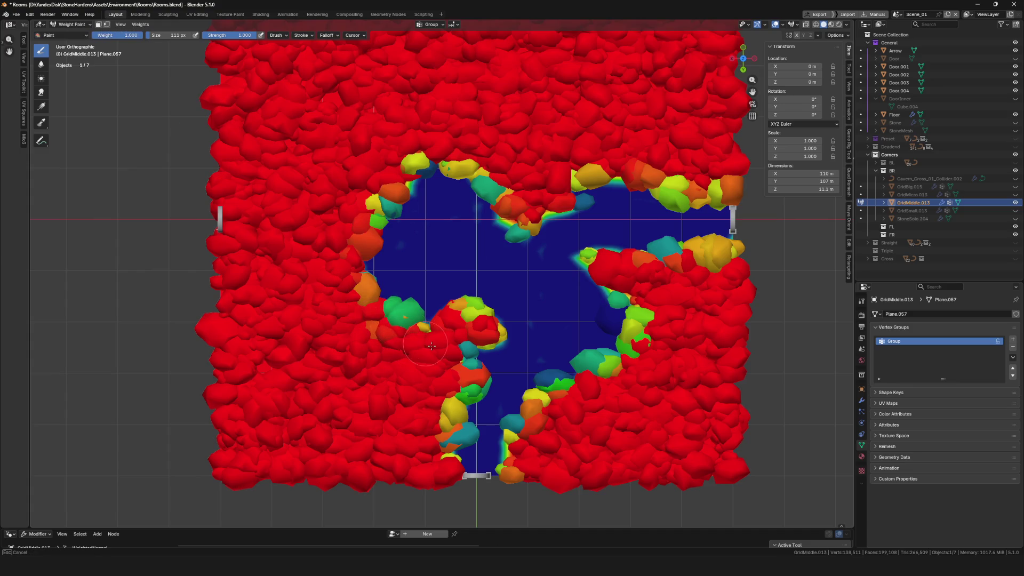
drag(482, 215, 532, 226)
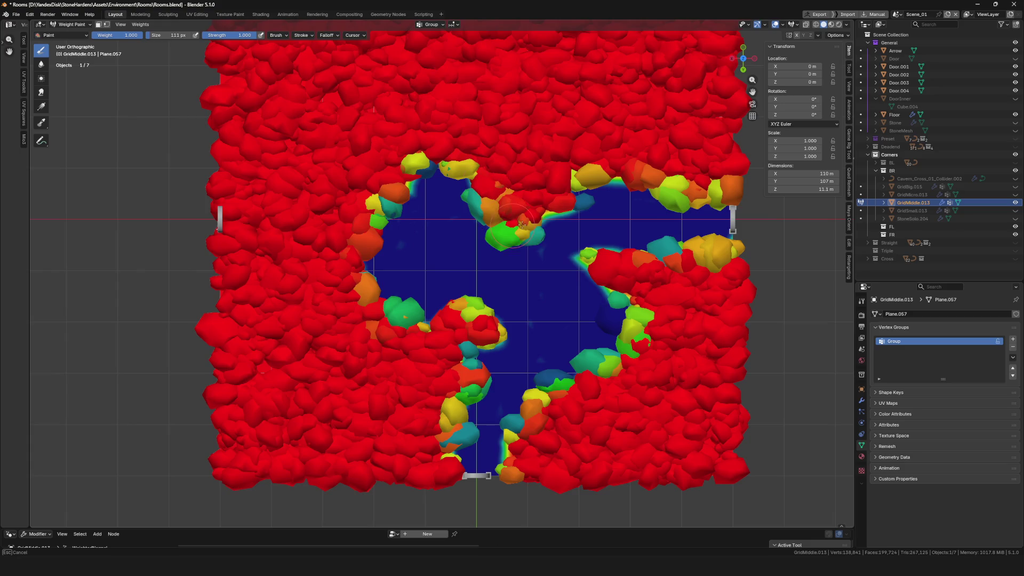
scroll(532, 225, down, 3)
scroll(571, 240, up, 2)
- Paint zero weight onto the hole's right edge and upper-right area
drag(142, 36, 113, 35)
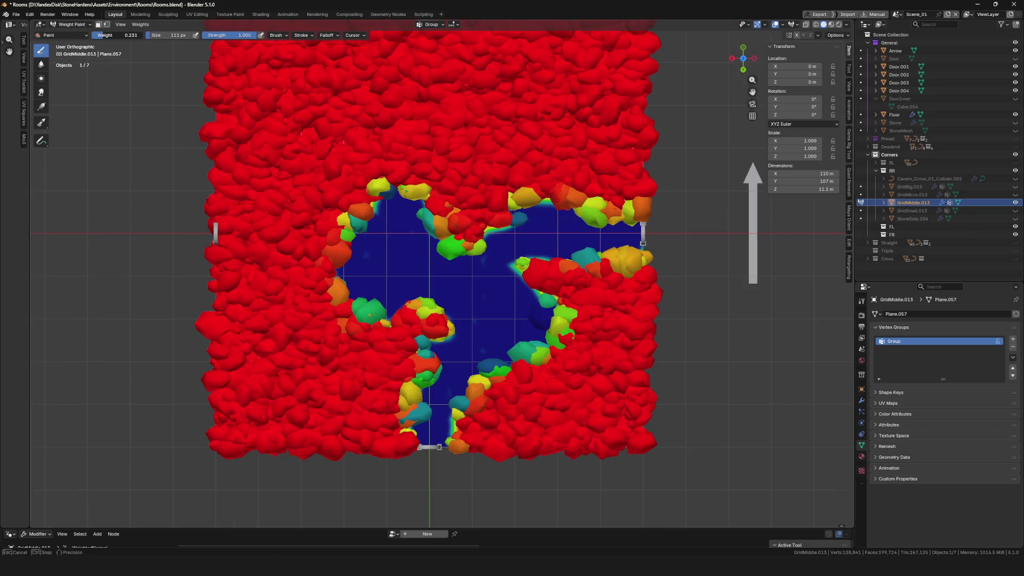
drag(595, 244, 532, 313)
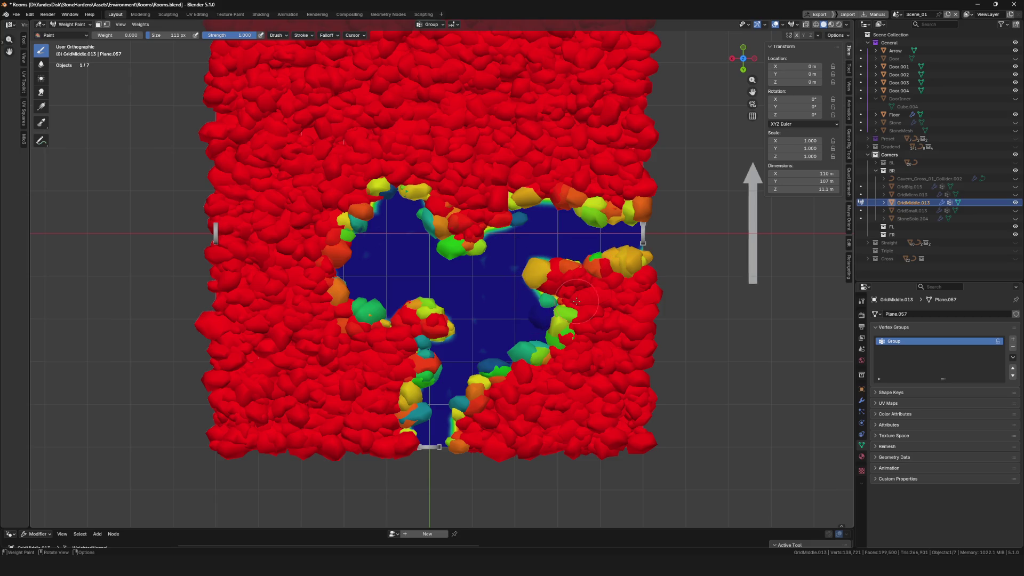
scroll(536, 311, up, 3)
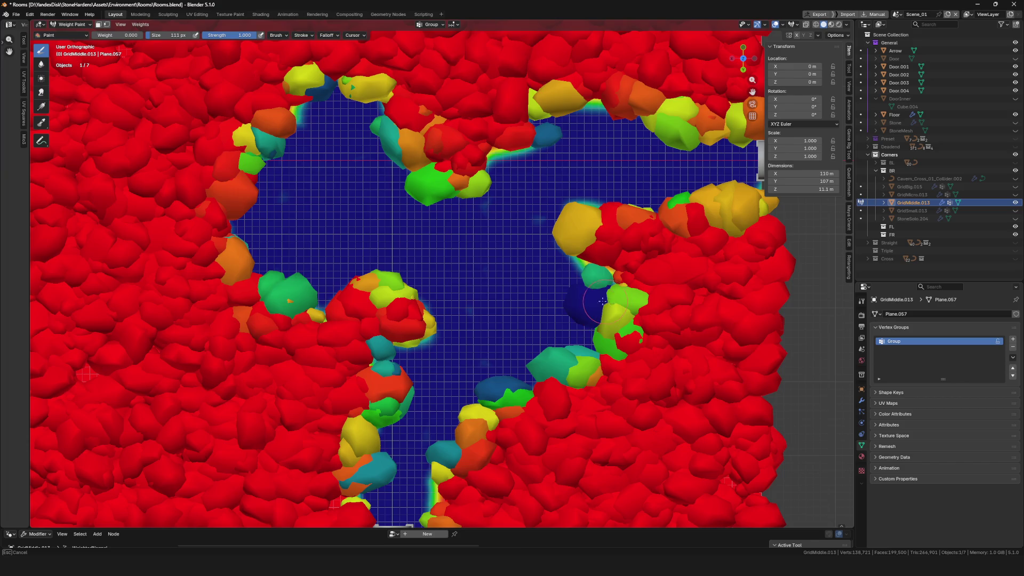
scroll(592, 303, down, 6)
scroll(589, 295, up, 2)
scroll(488, 270, up, 3)
drag(444, 289, 401, 234)
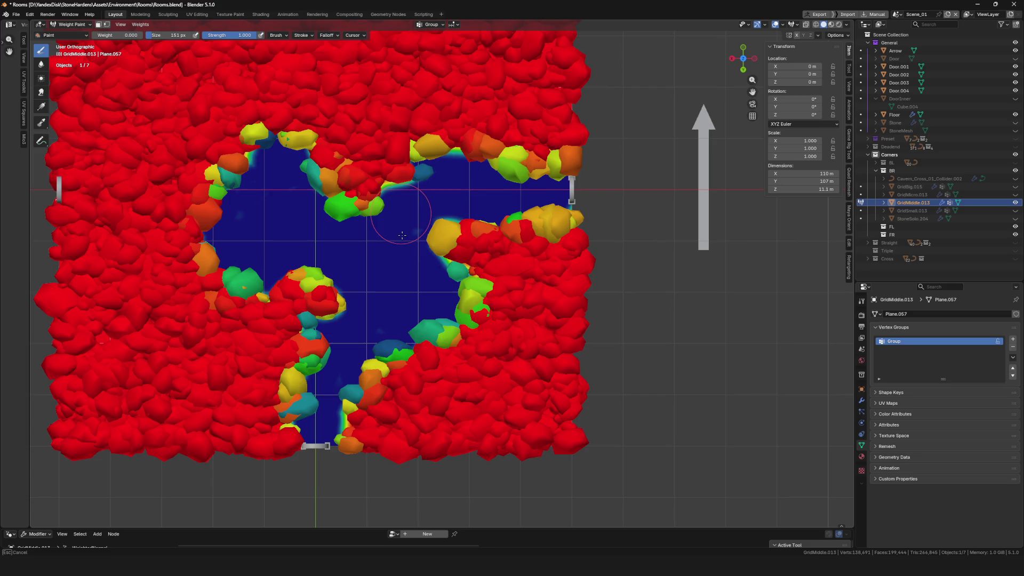
drag(425, 188, 446, 167)
scroll(446, 166, down, 5)
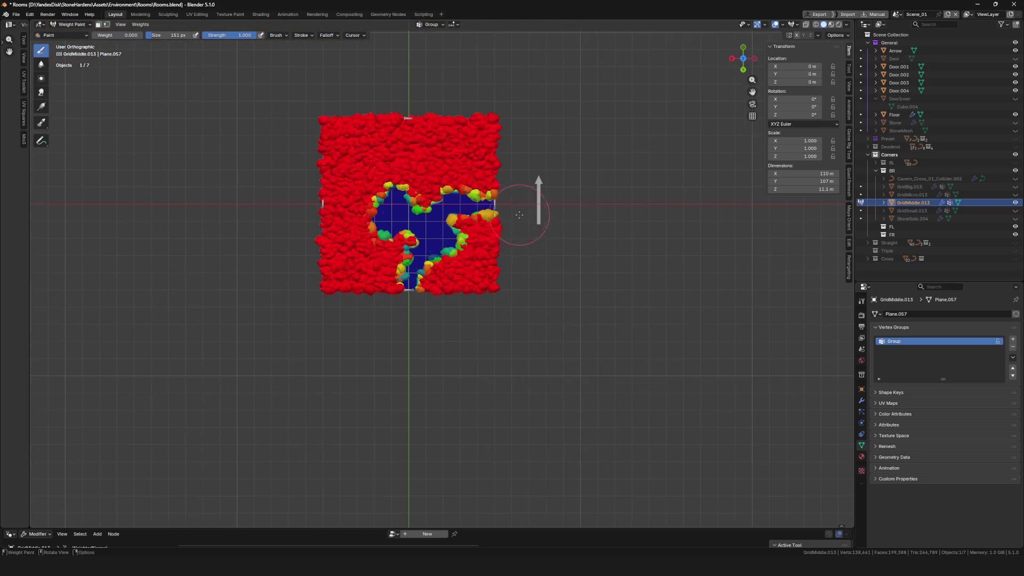
scroll(434, 270, up, 5)
scroll(433, 270, up, 3)
- Touch up the left-side and teal blobs' weights and return to Object Mode
mouse_move(364, 309)
mouse_down()
mouse_move(353, 303)
mouse_move(340, 316)
mouse_up()
drag(370, 214, 345, 244)
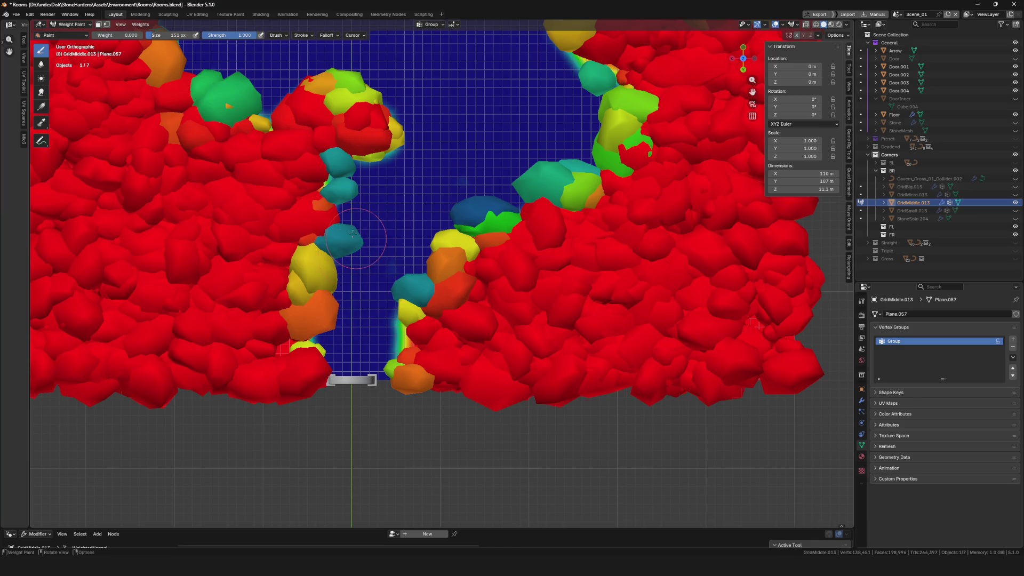
drag(352, 236, 342, 173)
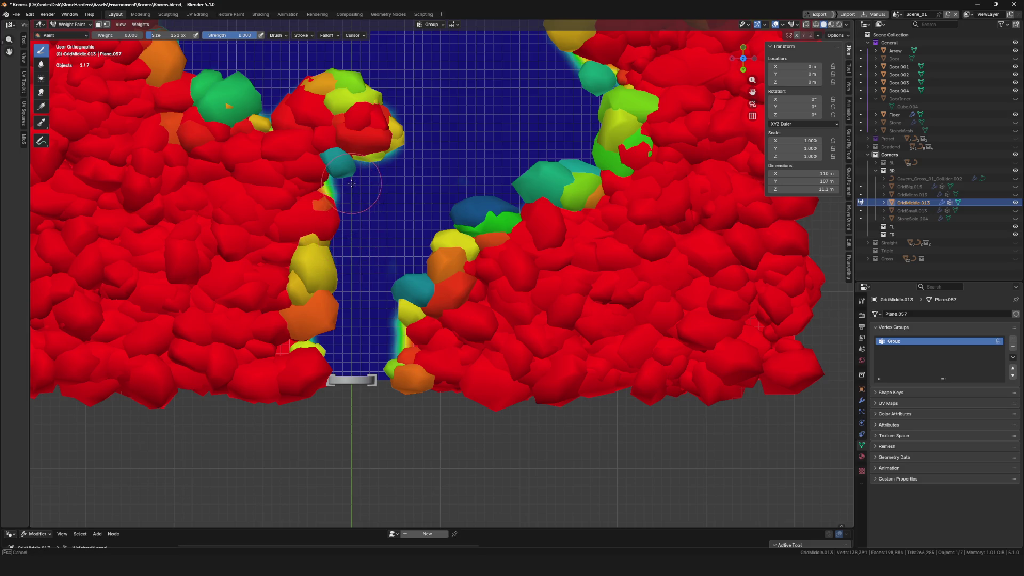
click(469, 207)
scroll(469, 207, down, 3)
scroll(524, 218, up, 1)
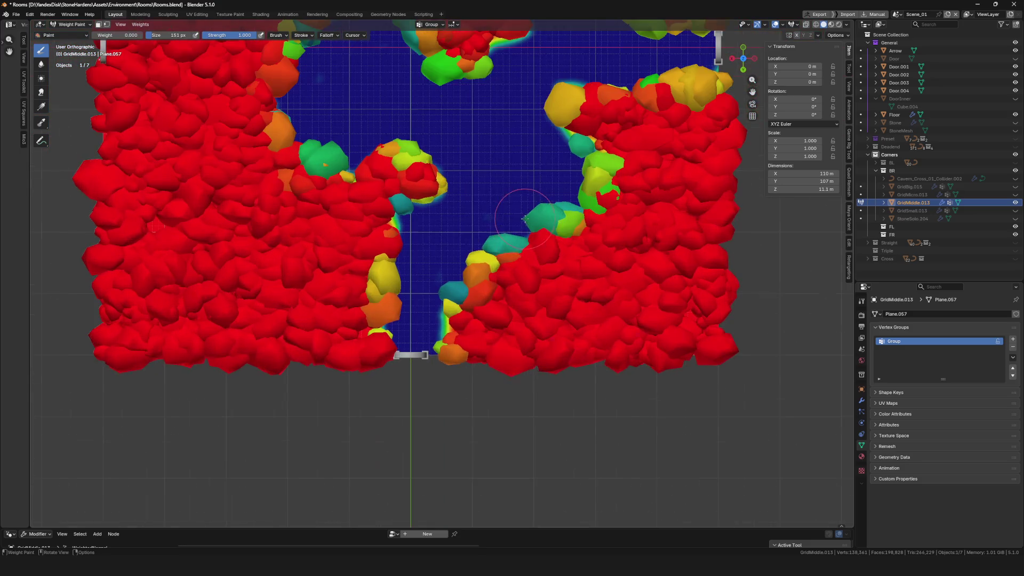
key(ctrl+Tab)
click(387, 221)
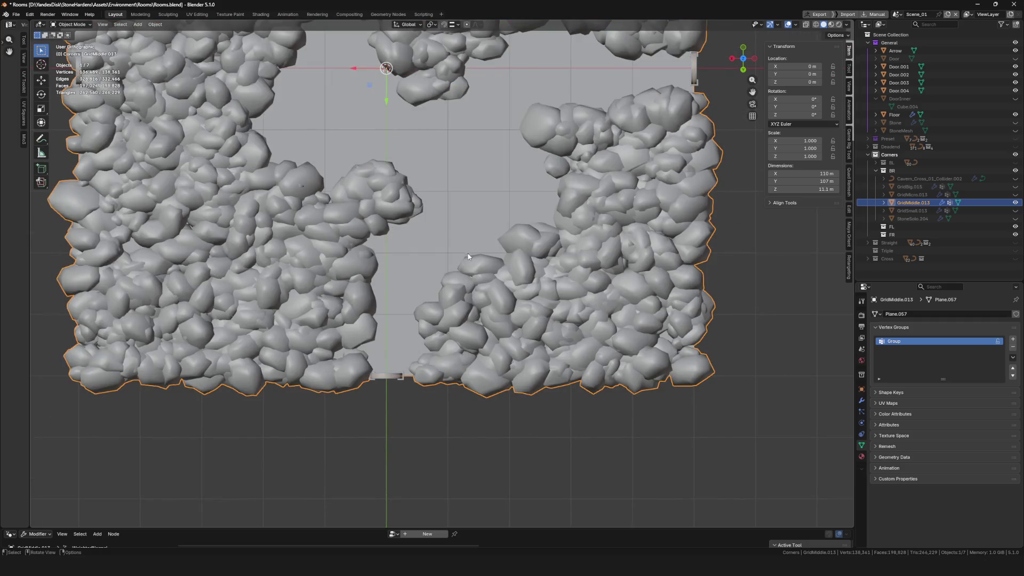
scroll(468, 254, down, 5)
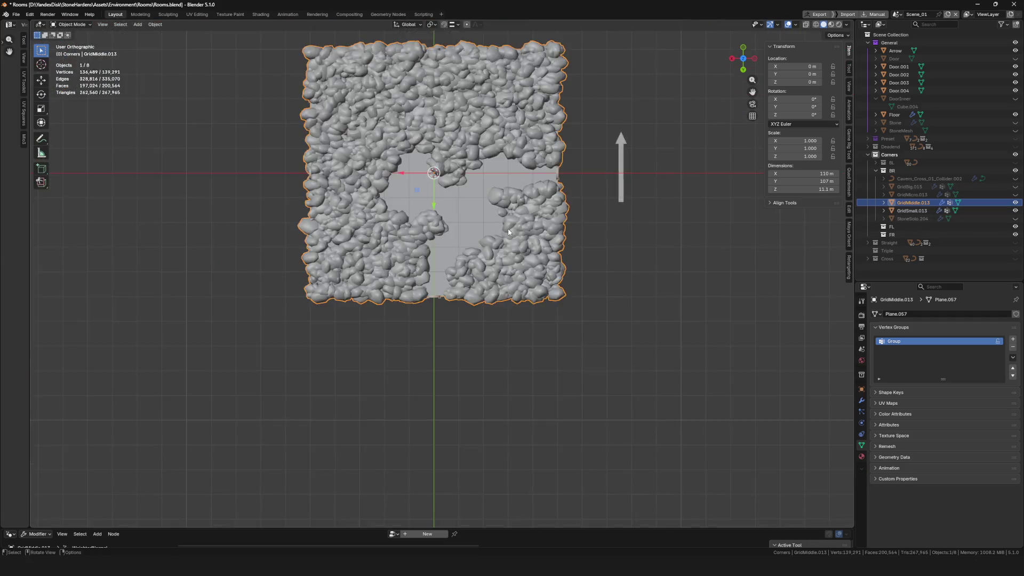
scroll(510, 230, up, 4)
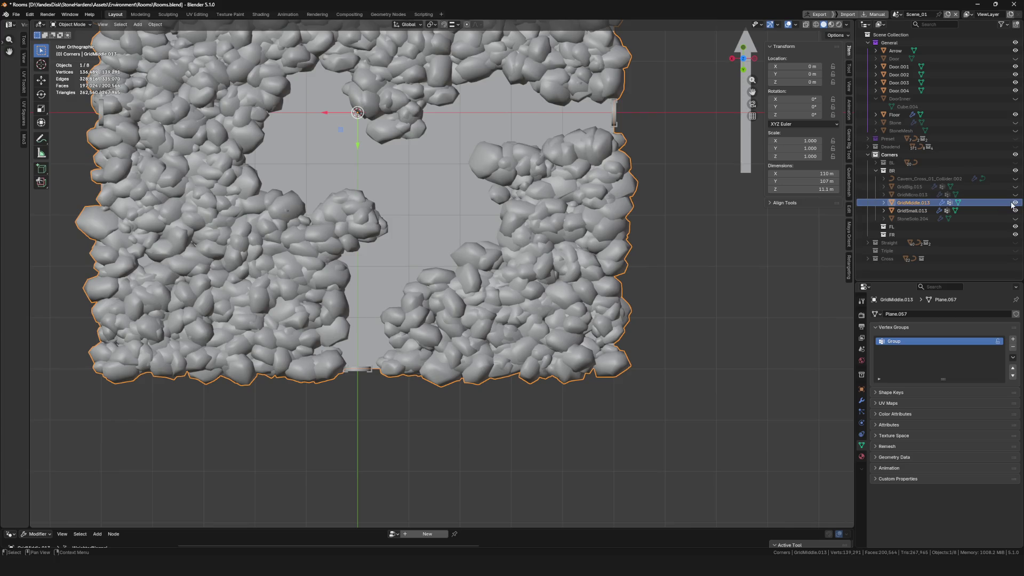
- Hide GridSmall.013, unhide StoneSolo.204 and move and rotate it into the wall bottom
click(1013, 210)
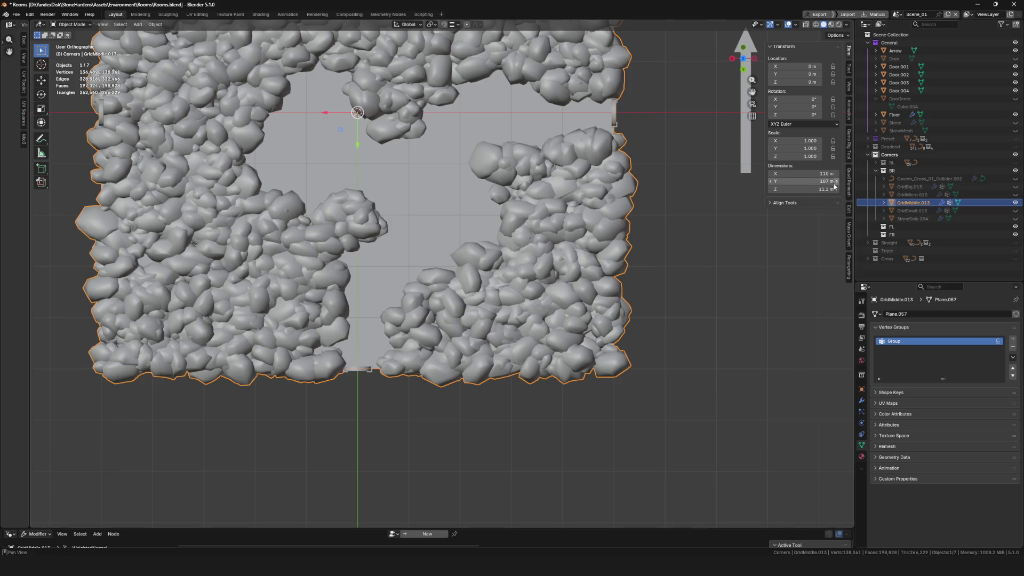
click(1013, 218)
click(912, 218)
scroll(437, 224, down, 5)
key(g)
scroll(512, 200, up, 5)
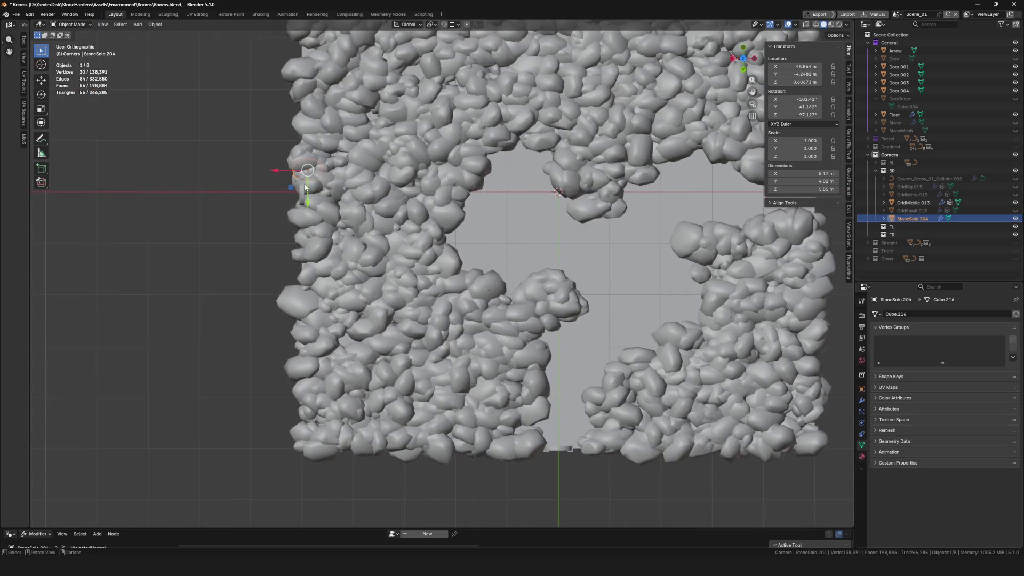
click(543, 189)
key(g)
click(488, 329)
scroll(501, 306, up, 3)
key(r)
click(448, 376)
key(g)
click(468, 346)
key(r)
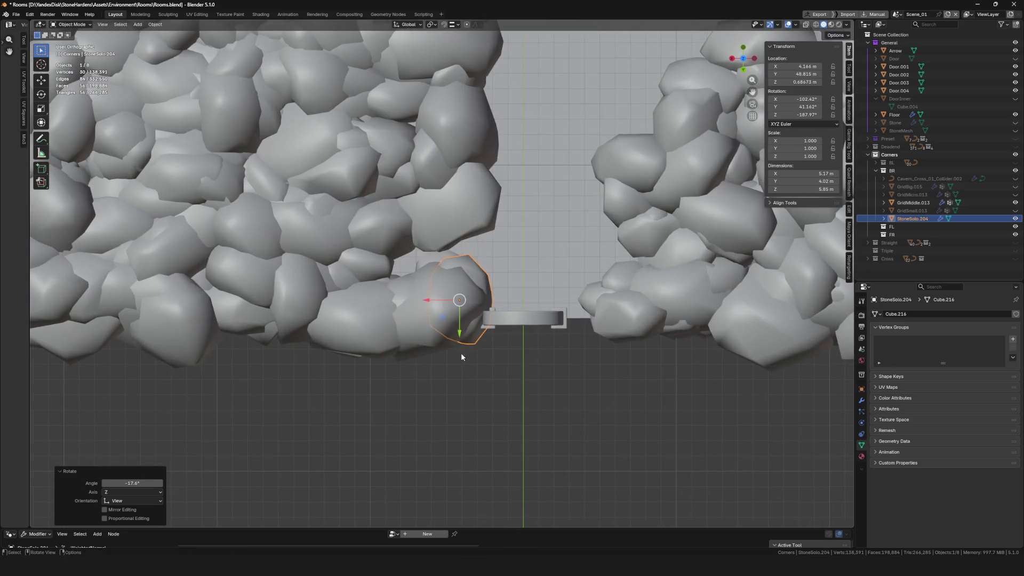
- Duplicate the stone as StoneSolo.205 and .206, rotating and positioning each along the wall
key(shift+d)
click(592, 357)
scroll(495, 323, down, 3)
scroll(496, 322, up, 1)
scroll(530, 373, down, 2)
scroll(530, 372, down, 2)
scroll(561, 320, up, 1)
key(shift+d)
click(572, 240)
key(r)
scroll(570, 232, up, 3)
click(564, 279)
key(g)
click(580, 293)
- Duplicate StoneSolo.207, scale it up and fit it rotated at the opening's upper edge
key(shift+d)
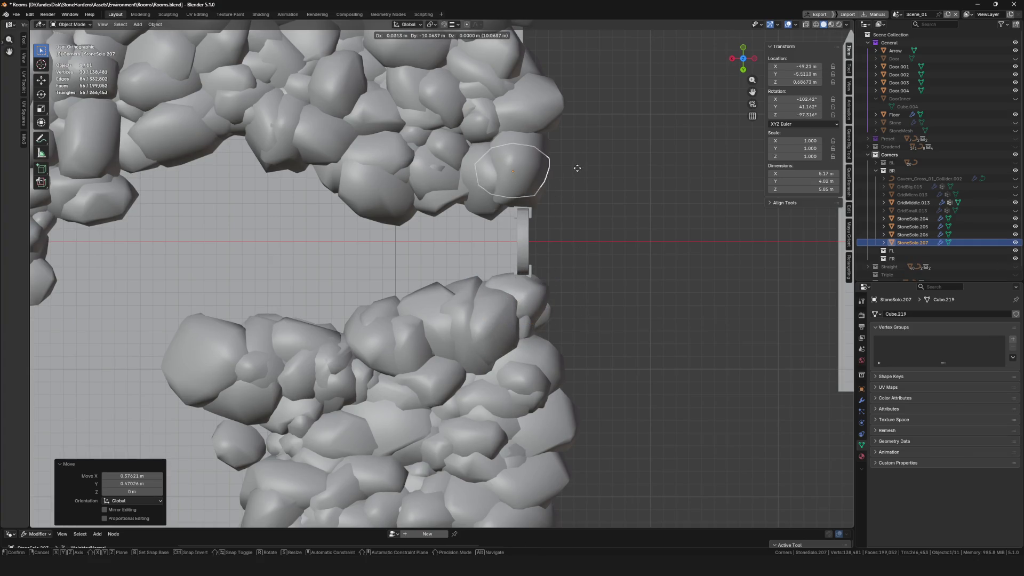
scroll(368, 186, down, 3)
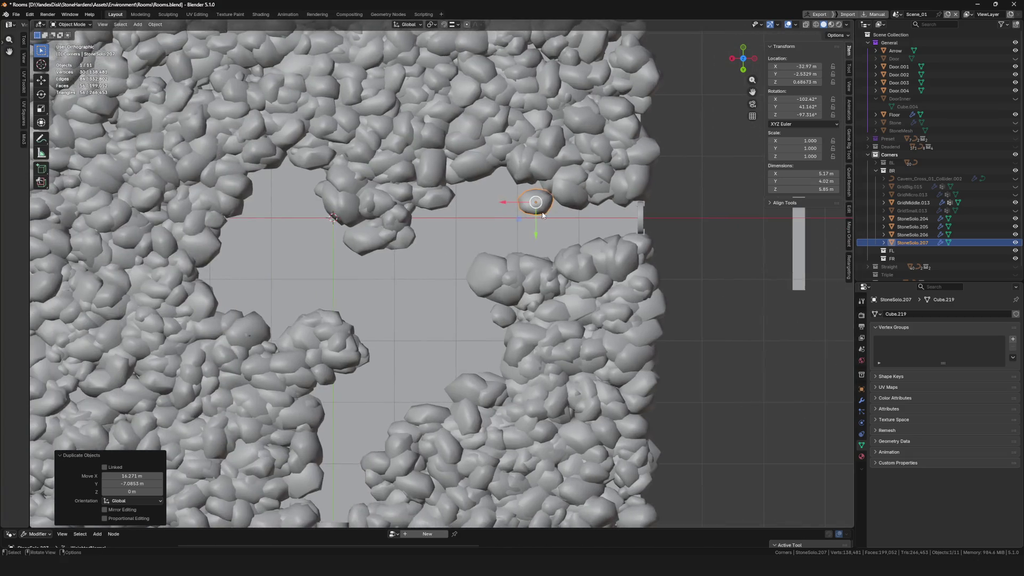
click(471, 197)
scroll(471, 197, up, 4)
key(s)
key(r)
click(496, 160)
key(g)
click(506, 138)
key(r)
key(g)
click(506, 133)
scroll(507, 134, down, 3)
scroll(527, 208, up, 3)
scroll(527, 208, down, 1)
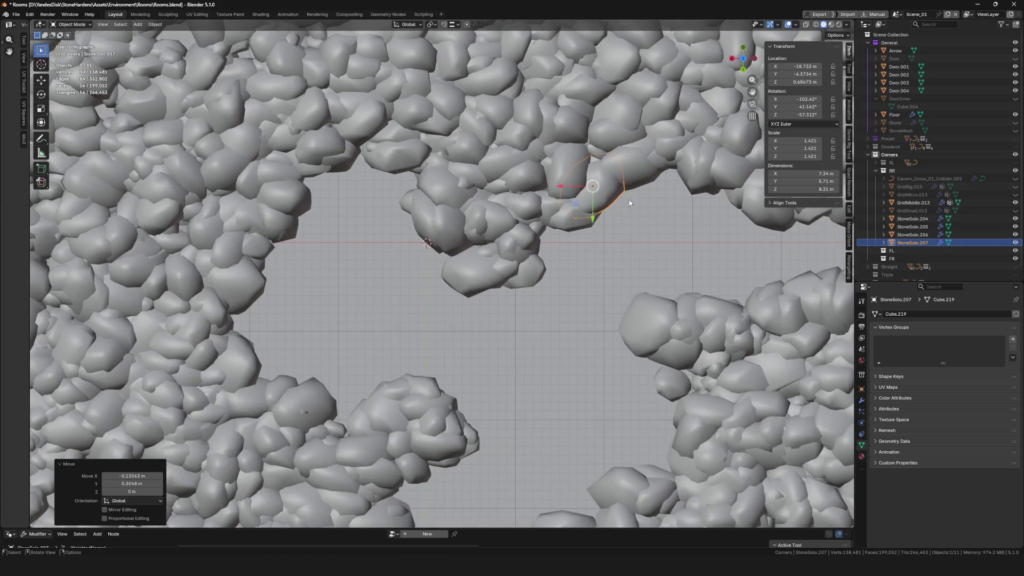
- Duplicate StoneSolo.208 and fit it rotated and resized down-left along the opening
key(shift+d)
click(436, 158)
key(r)
click(424, 162)
key(s)
key(g)
click(405, 186)
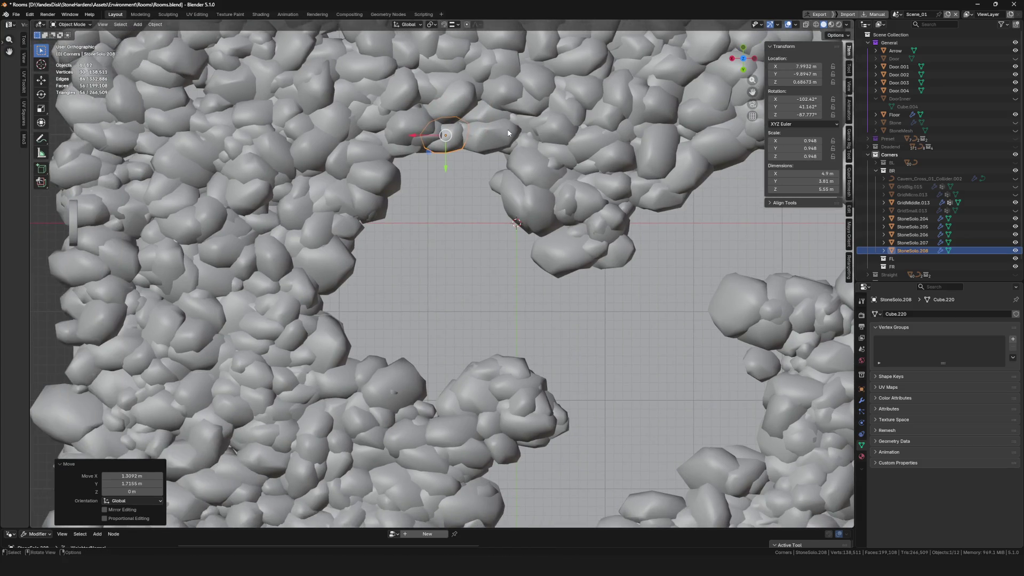
key(g)
click(412, 204)
key(r)
key(s)
click(426, 198)
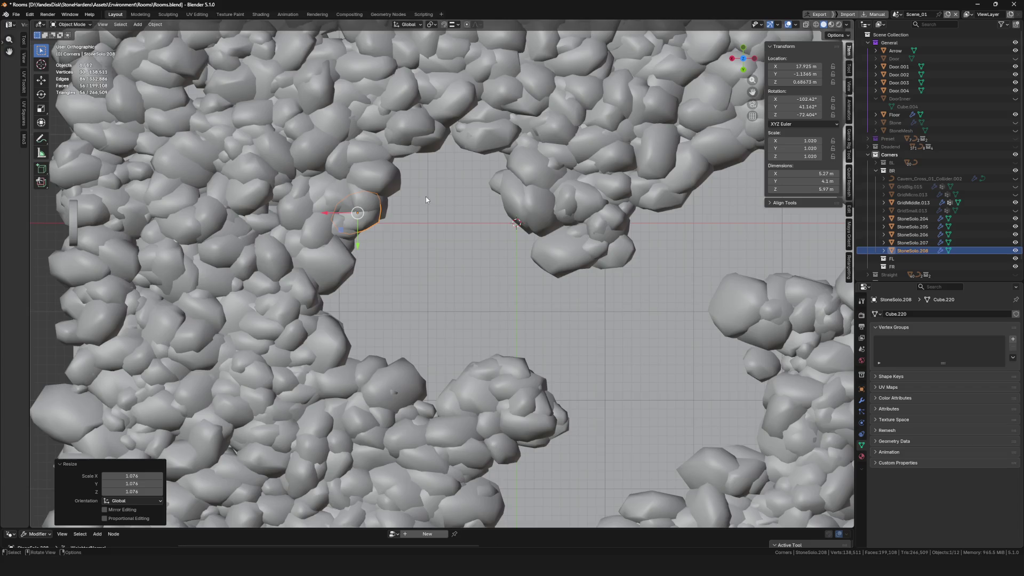
drag(425, 196, 399, 186)
- Duplicate StoneSolo.209, .210 and .211, sizing and placing them on the right rock edge and lower opening
key(shift+d)
key(r)
key(s)
click(464, 423)
scroll(458, 286, down, 2)
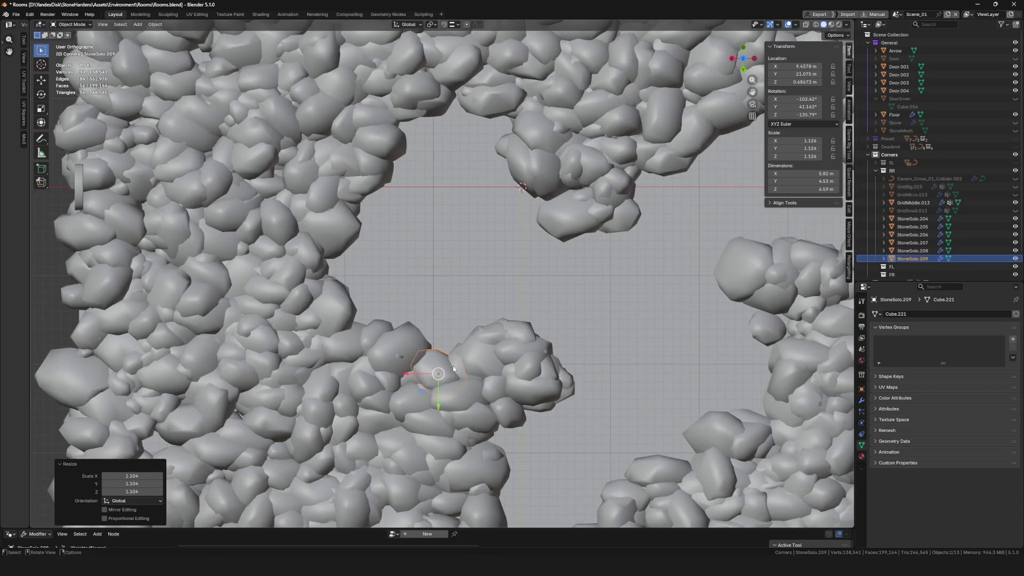
scroll(458, 285, down, 3)
scroll(528, 274, up, 2)
scroll(527, 274, up, 1)
scroll(554, 270, up, 2)
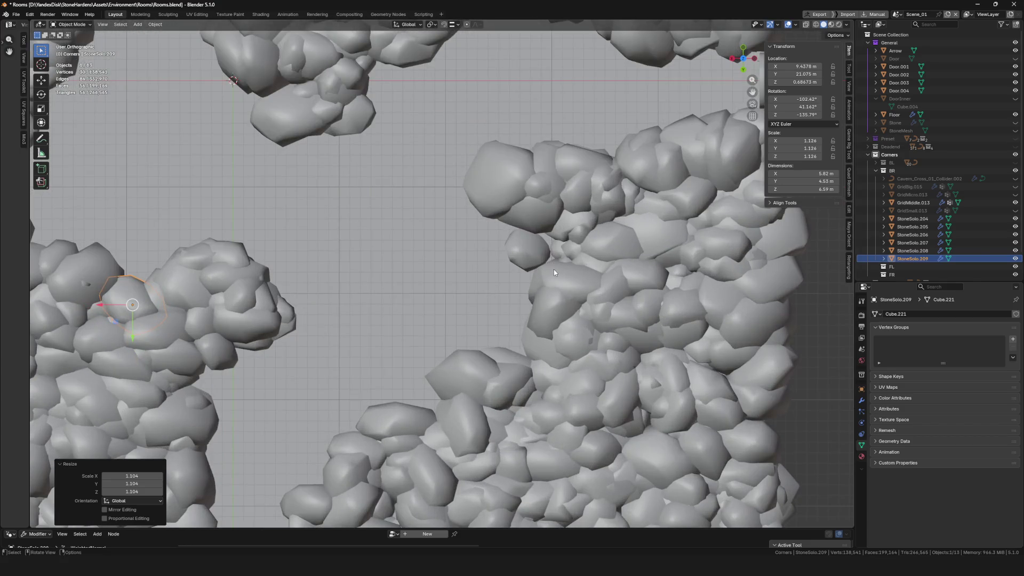
scroll(554, 270, down, 3)
key(shift+d)
click(481, 276)
key(r)
key(s)
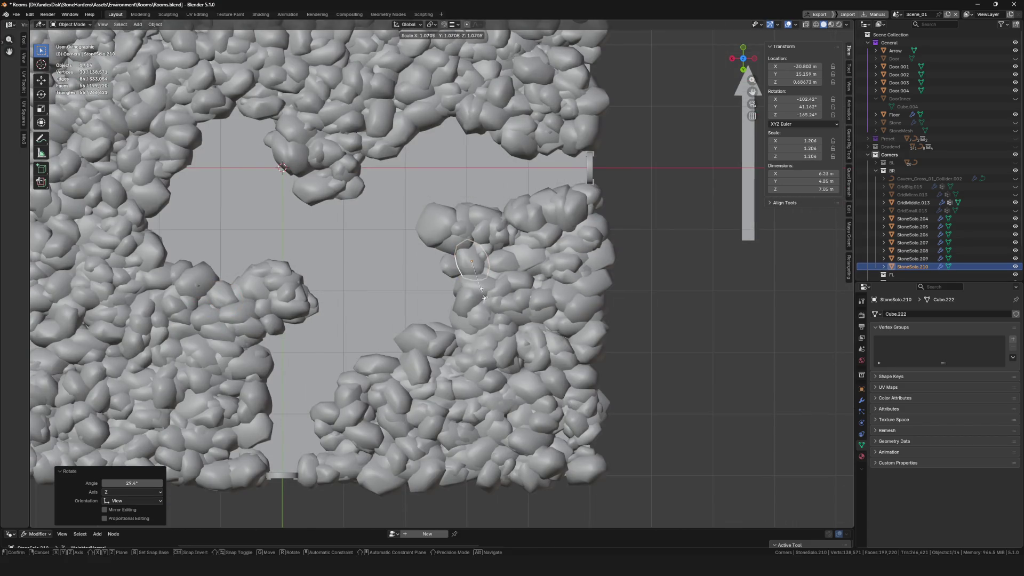
click(480, 295)
key(g)
key(x)
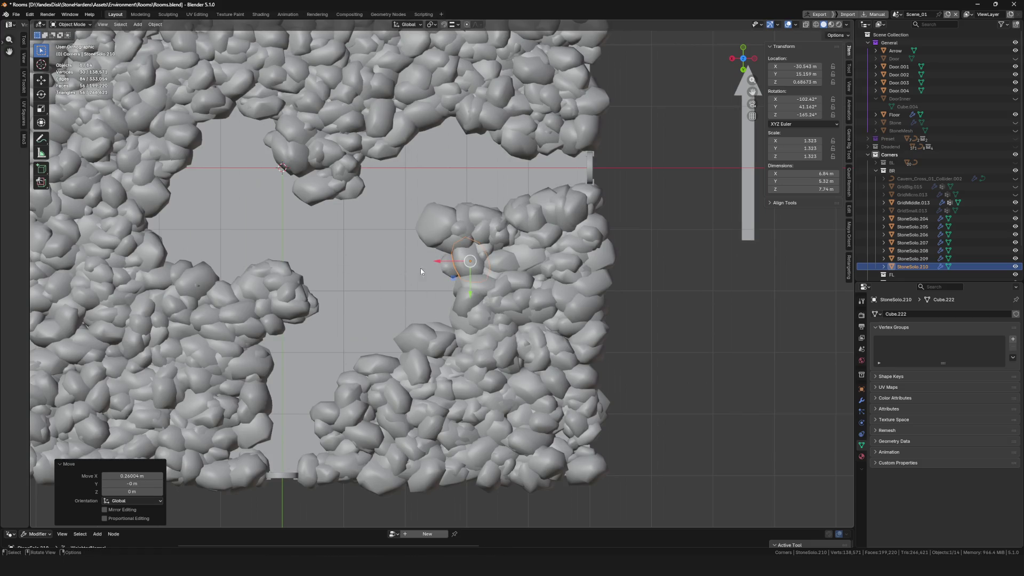
scroll(417, 272, down, 2)
scroll(468, 264, up, 4)
scroll(520, 260, down, 2)
scroll(546, 258, down, 1)
key(shift+d)
click(448, 424)
scroll(436, 376, left, 3)
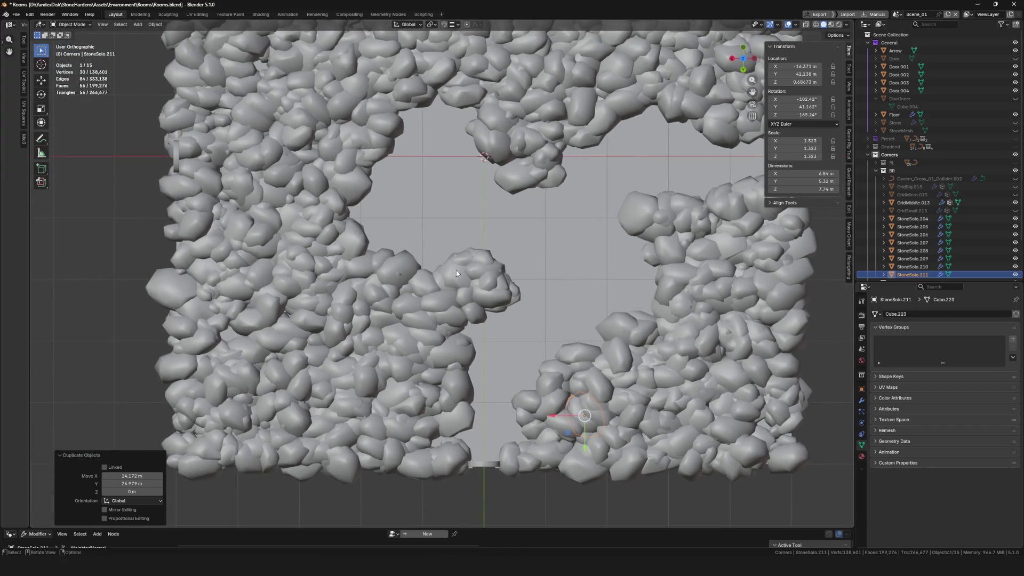
scroll(453, 275, right, 3)
scroll(479, 222, up, 3)
scroll(556, 174, down, 1)
scroll(492, 249, down, 5)
scroll(492, 249, up, 4)
scroll(492, 249, down, 1)
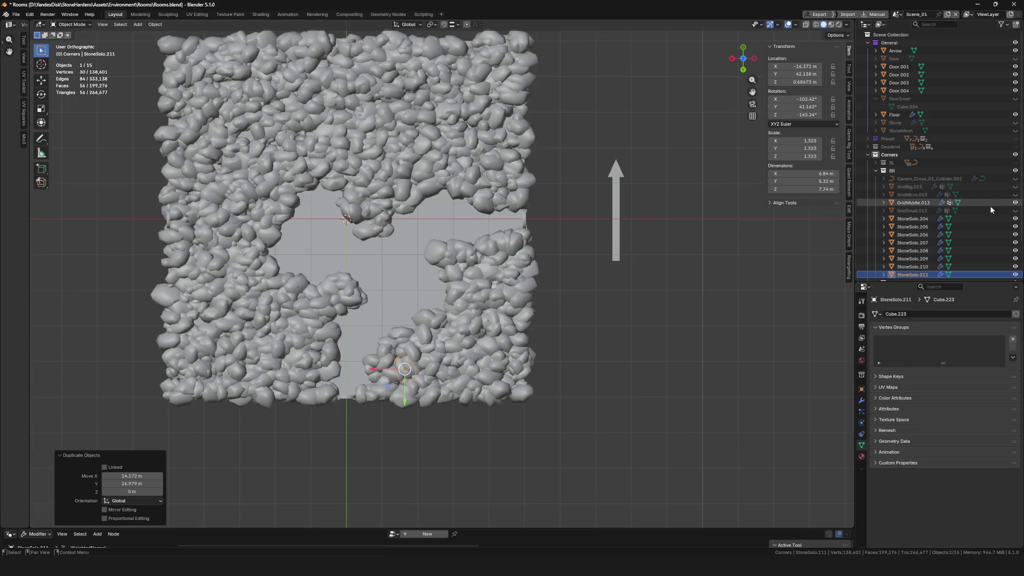
- Unhide GridBig.015, apply its scatter modifier and assign all mesh vertices to the Group
click(1016, 186)
click(894, 185)
scroll(491, 218, up, 1)
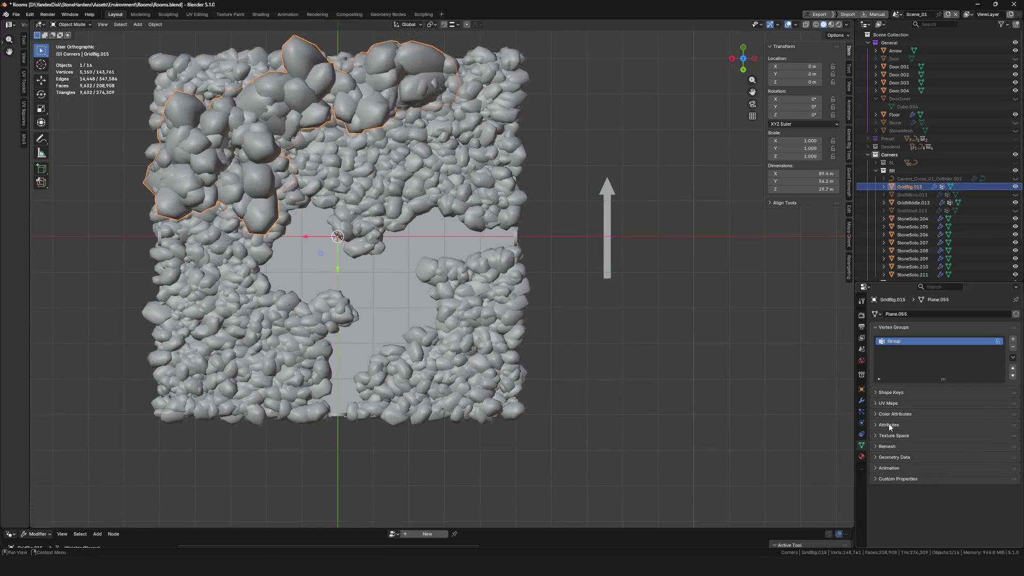
click(863, 402)
click(932, 380)
click(861, 446)
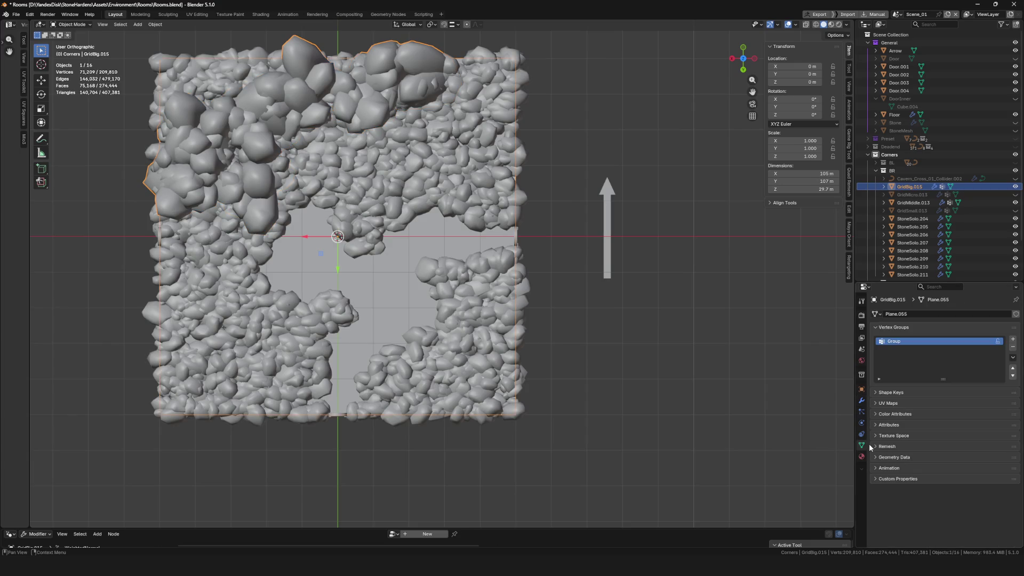
key(Tab)
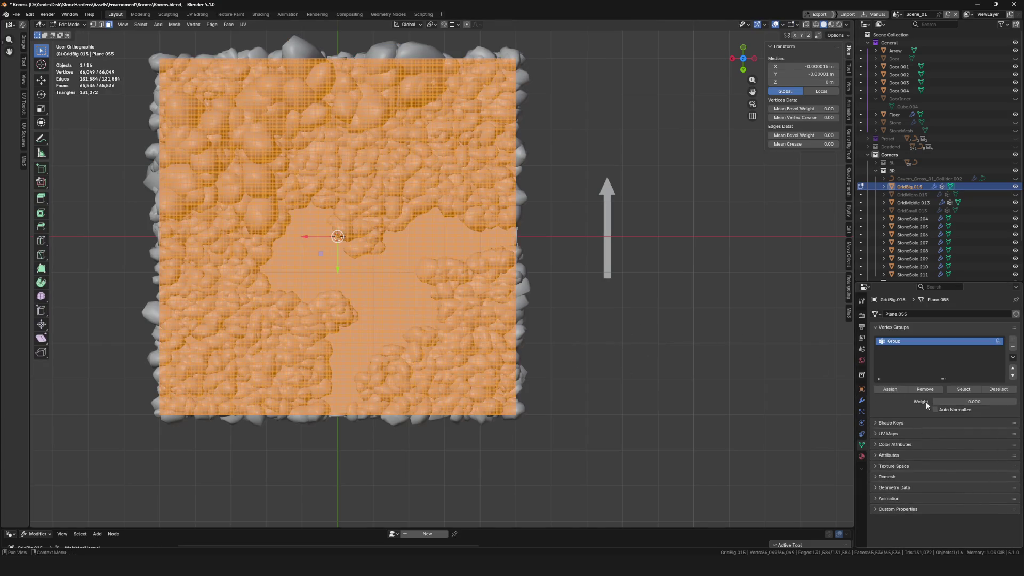
click(888, 389)
- Weight-paint large stones along the left arc and lower-left edge of the opening
key(ctrl+Tab)
click(340, 180)
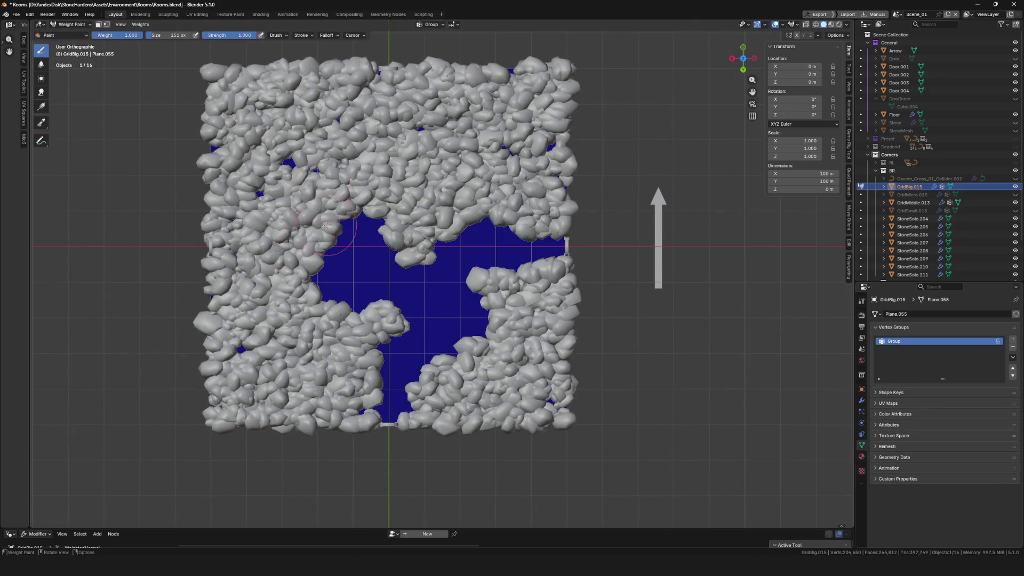
mouse_move(258, 270)
mouse_down()
mouse_move(499, 182)
mouse_move(466, 182)
mouse_move(327, 346)
mouse_move(411, 346)
mouse_up()
scroll(410, 346, down, 6)
scroll(410, 346, up, 7)
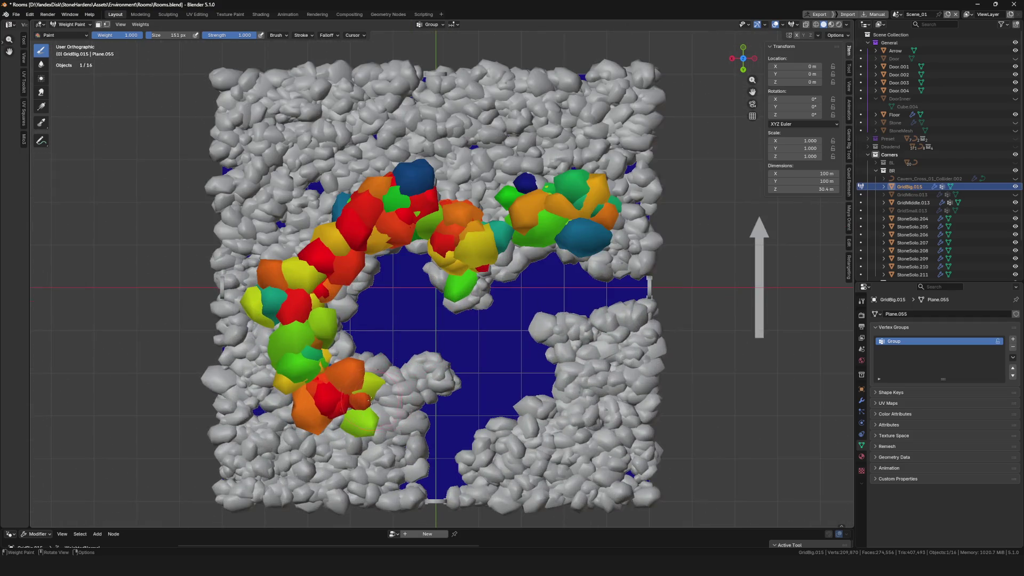
drag(406, 318, 411, 253)
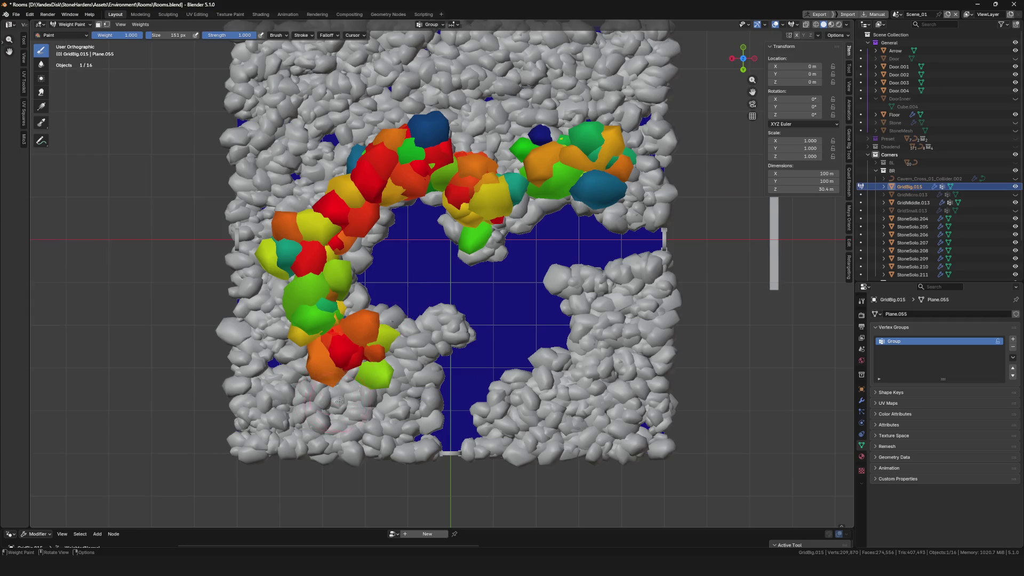
drag(337, 402, 311, 438)
mouse_move(371, 424)
mouse_down()
mouse_move(377, 442)
mouse_move(413, 418)
mouse_move(384, 448)
mouse_move(341, 443)
mouse_up()
scroll(388, 320, up, 2)
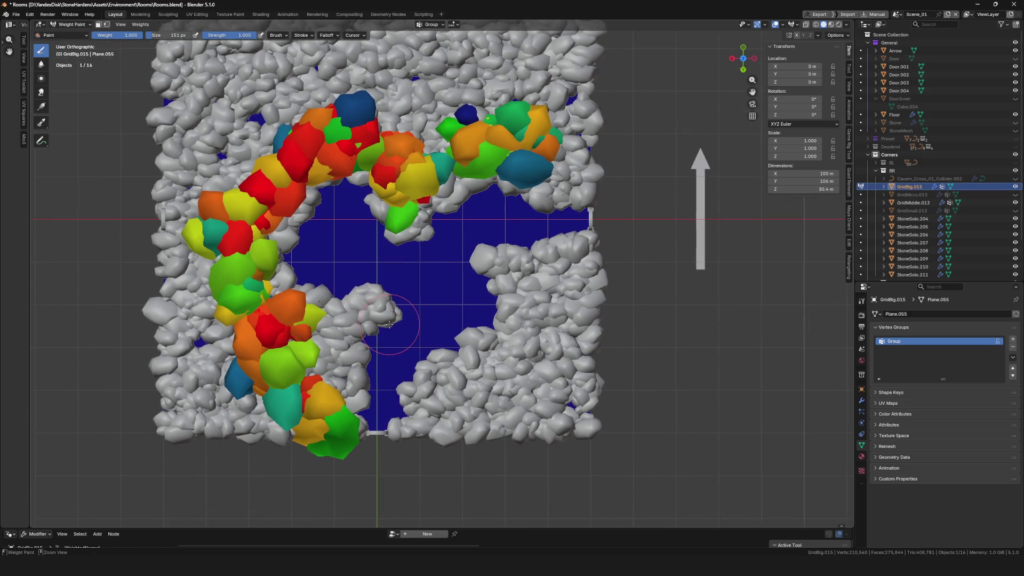
scroll(427, 323, down, 2)
scroll(481, 281, up, 1)
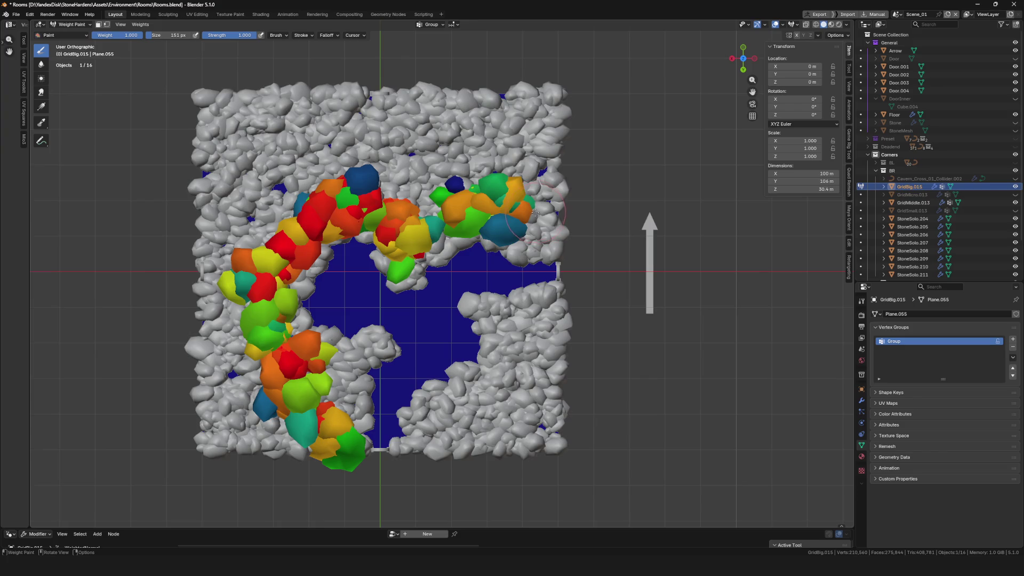
scroll(513, 251, down, 1)
scroll(412, 283, up, 1)
- Return GridBig.015 to Object Mode and make GridMicro.013 the active object
key(ctrl+Tab)
click(407, 298)
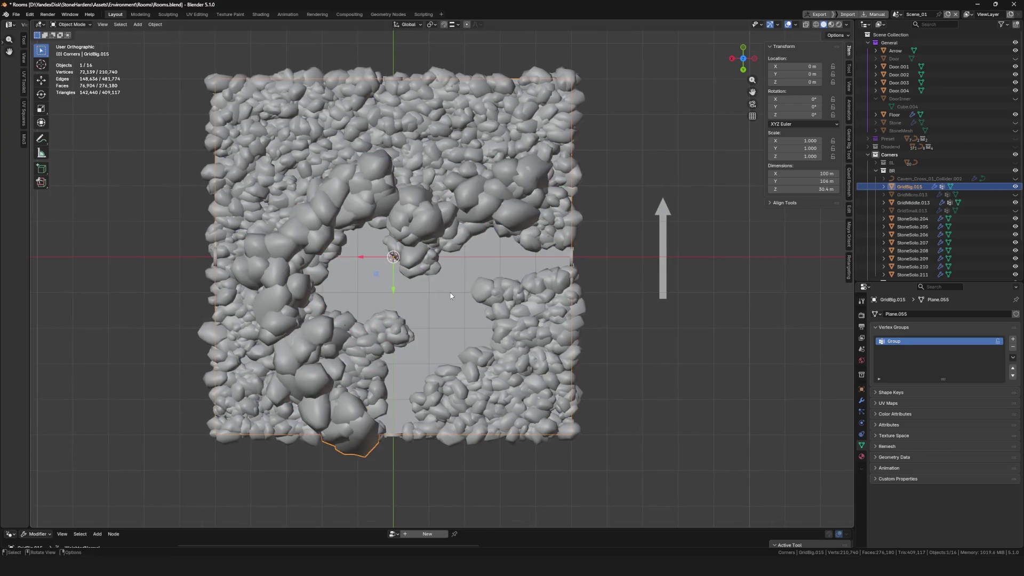
scroll(422, 304, down, 1)
scroll(422, 304, left, 1)
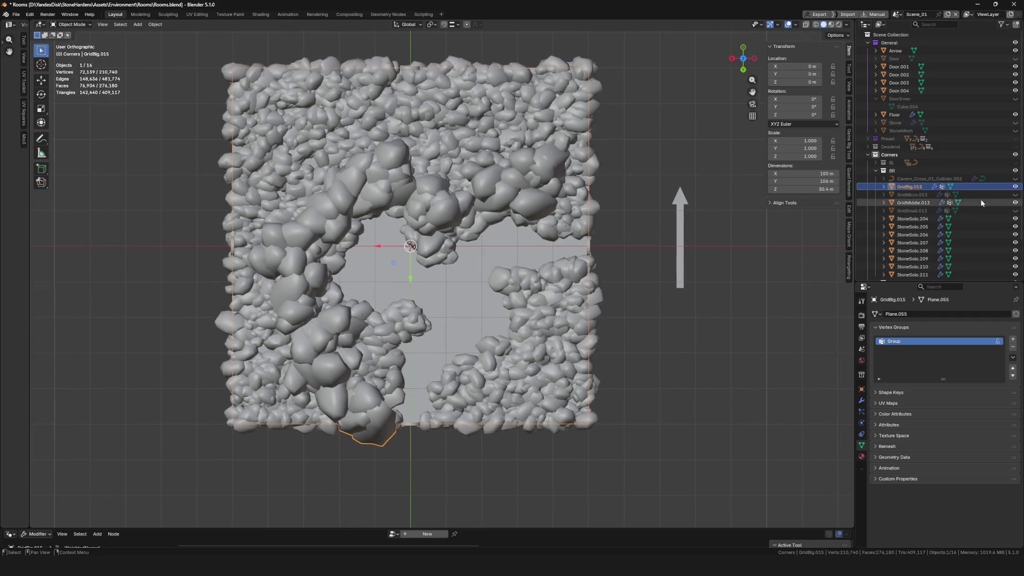
click(1015, 194)
- Unhide GridMicro.013, enter Weight Paint with all selected and show its Scatter on Surface modifier
click(912, 195)
key(Tab)
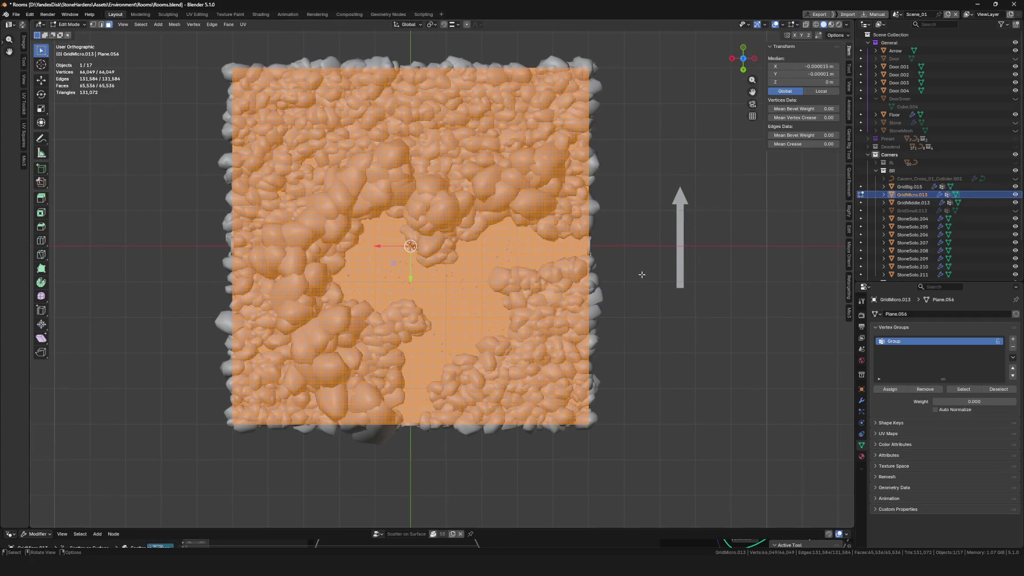
key(ctrl+Tab)
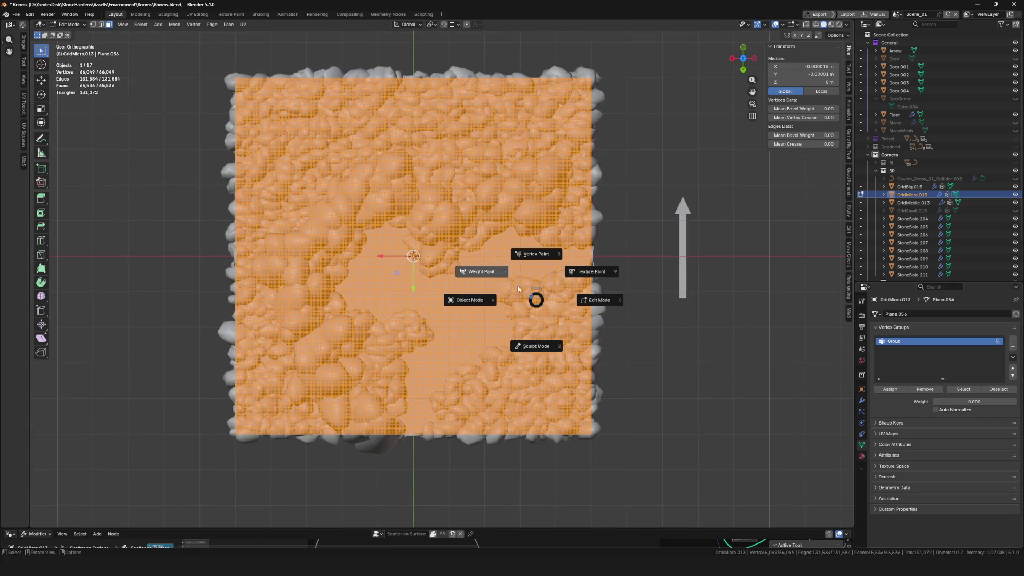
click(488, 277)
scroll(298, 262, up, 2)
scroll(299, 262, up, 1)
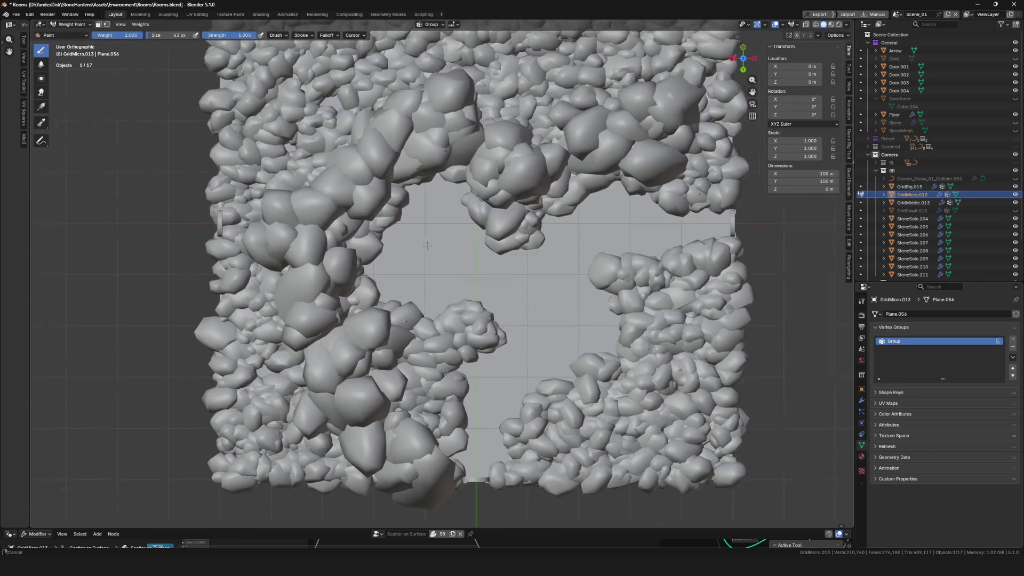
drag(444, 253, 482, 217)
key(ctrl+Tab)
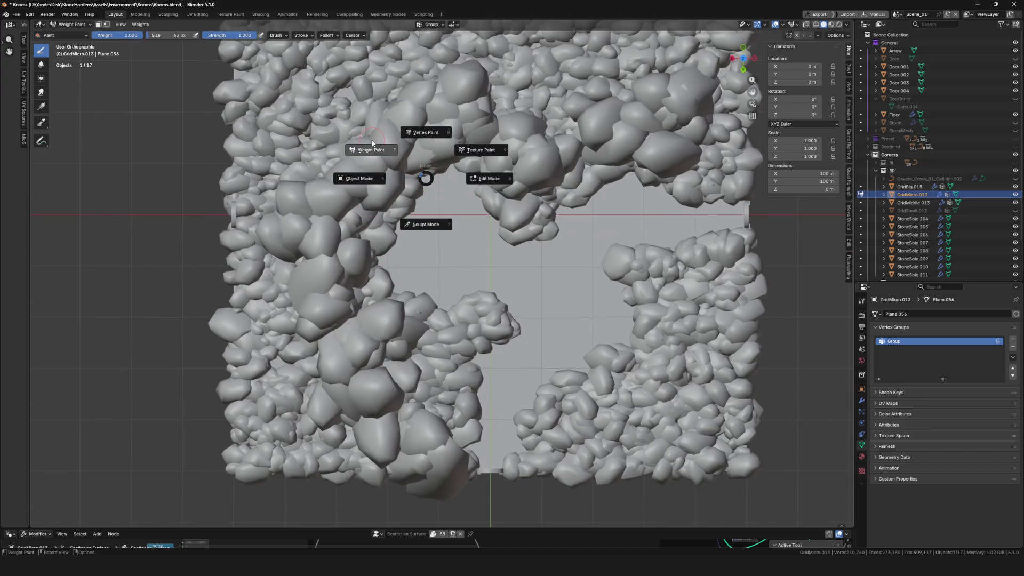
key(ctrl+Tab)
click(377, 141)
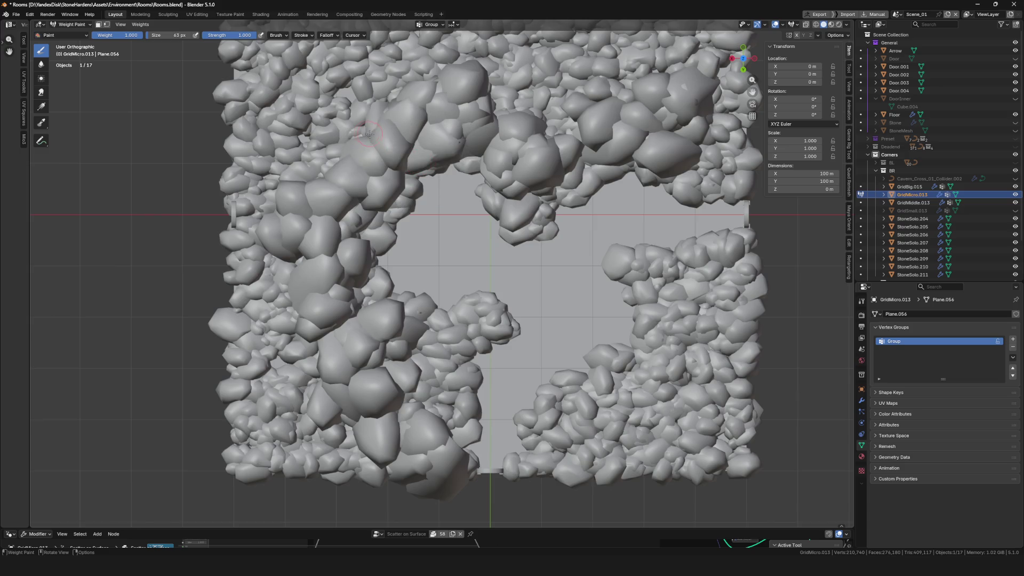
click(861, 402)
scroll(415, 186, down, 4)
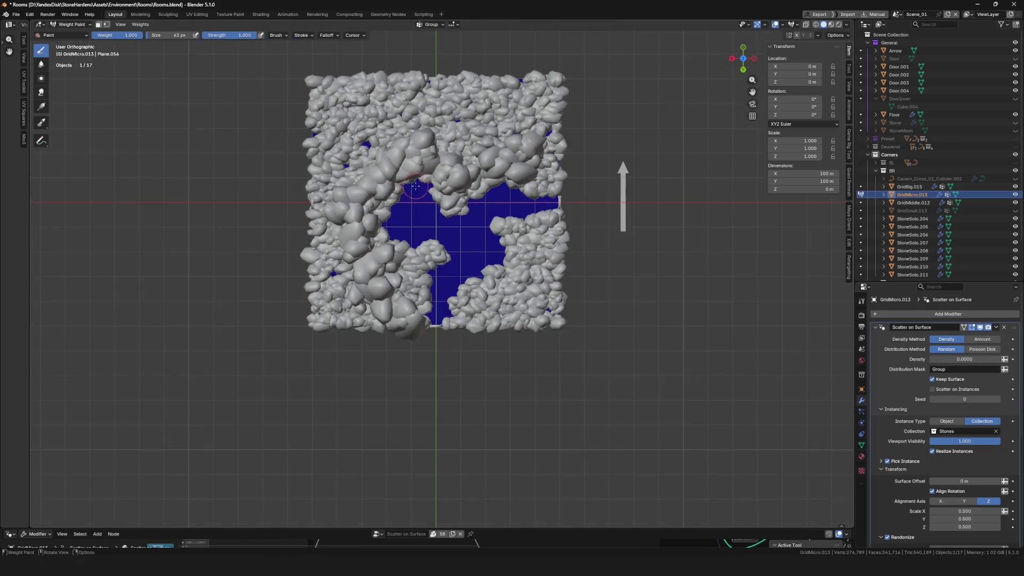
scroll(414, 186, up, 5)
- Paint weight along the left inner edge, the upper rock's lower edge and the right rock's left edge
drag(320, 293, 388, 170)
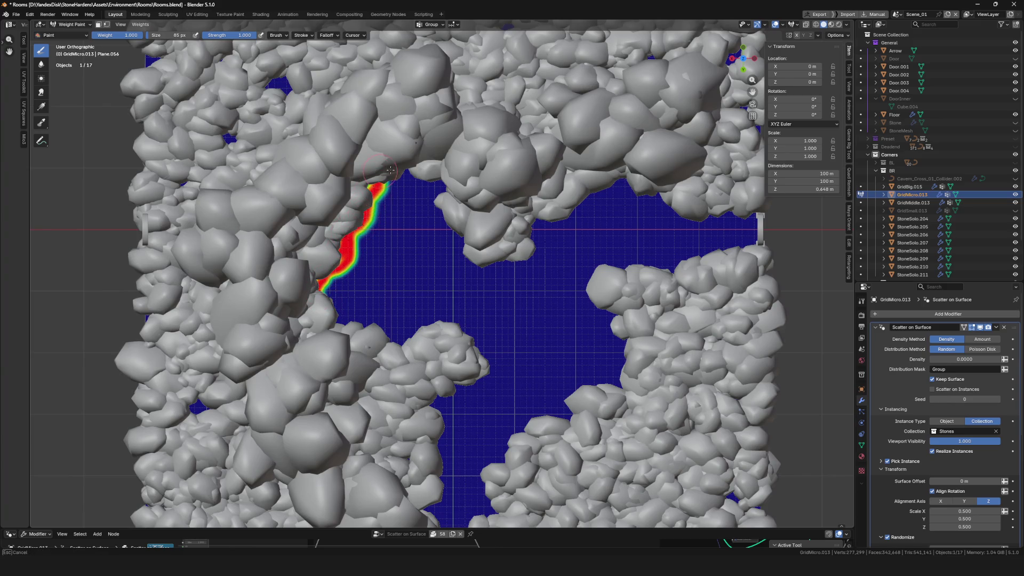
mouse_move(433, 206)
mouse_down()
mouse_move(460, 248)
mouse_move(496, 268)
mouse_move(590, 201)
mouse_move(642, 188)
mouse_up()
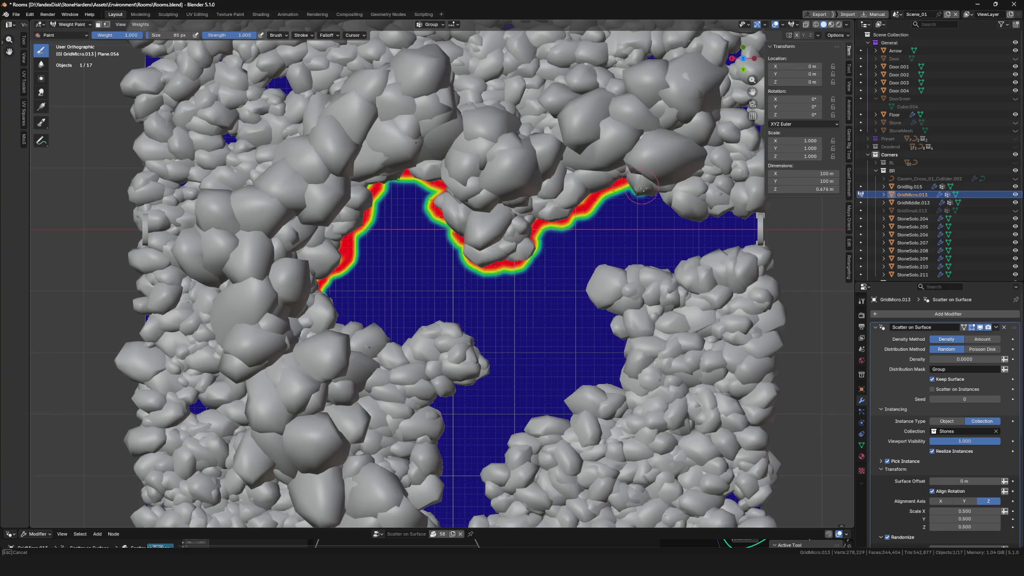
scroll(756, 209, right, 3)
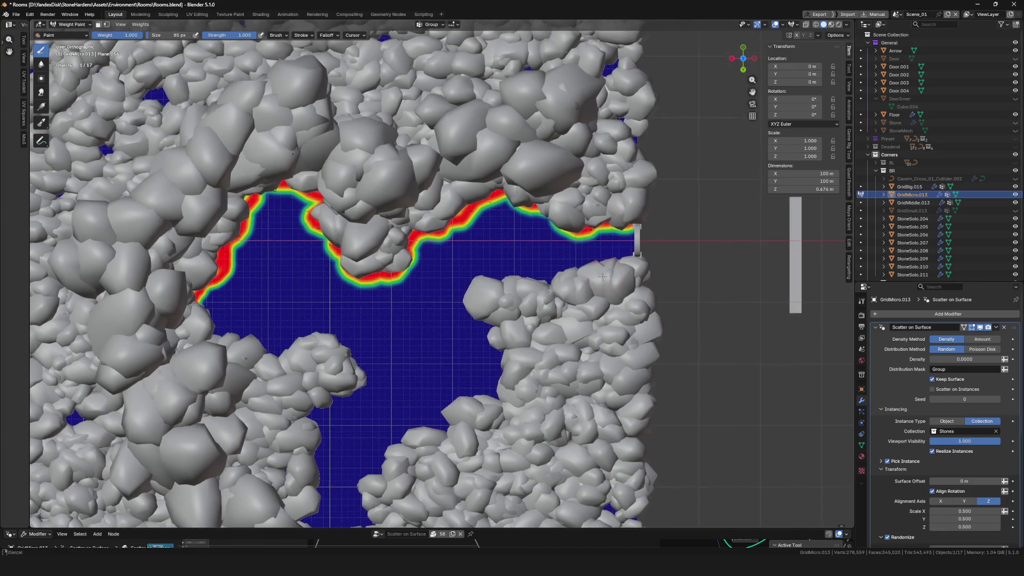
mouse_move(493, 281)
mouse_down()
mouse_move(462, 308)
mouse_move(493, 384)
mouse_up()
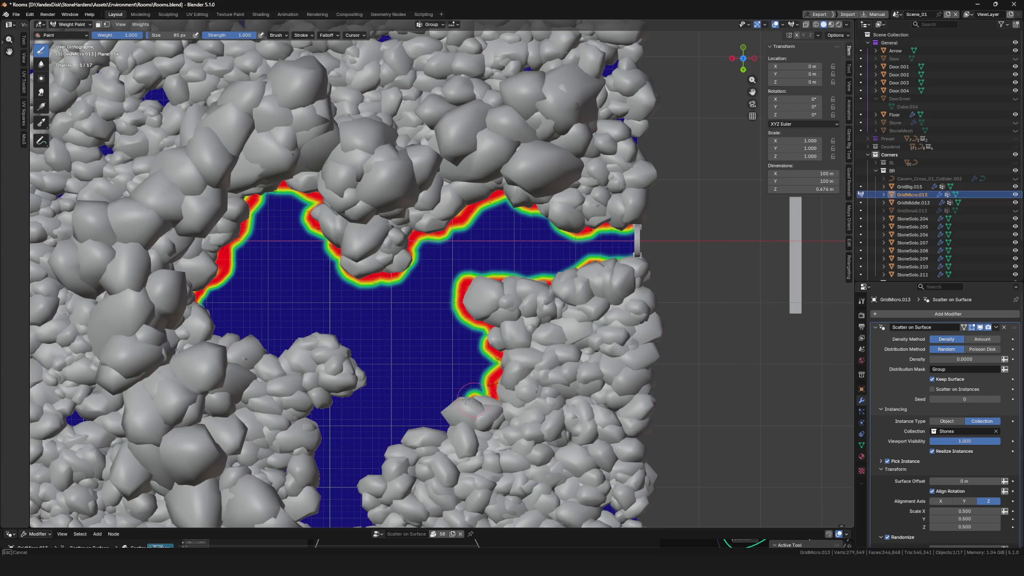
scroll(467, 400, left, 3)
scroll(467, 400, down, 2)
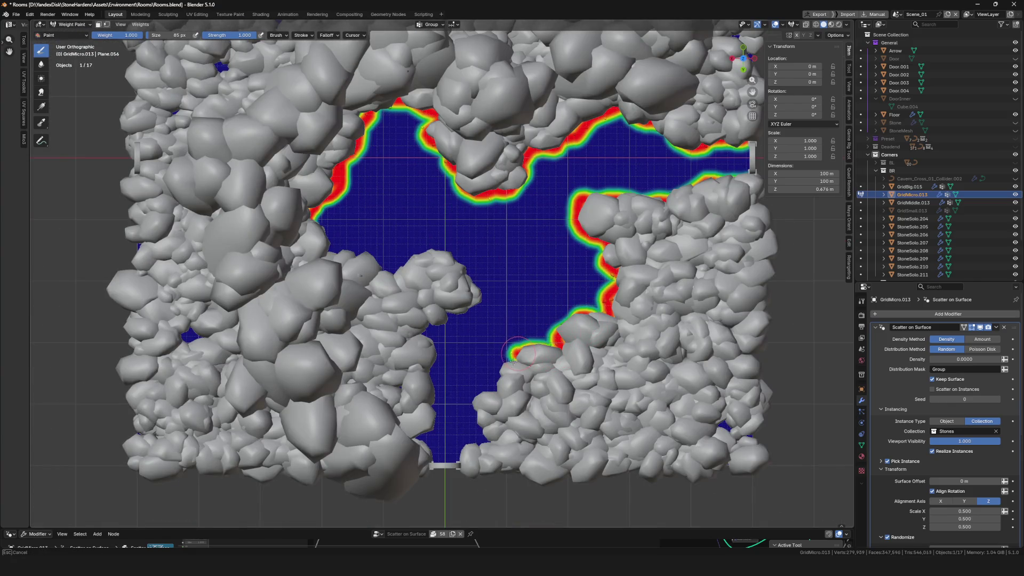
drag(515, 358, 500, 385)
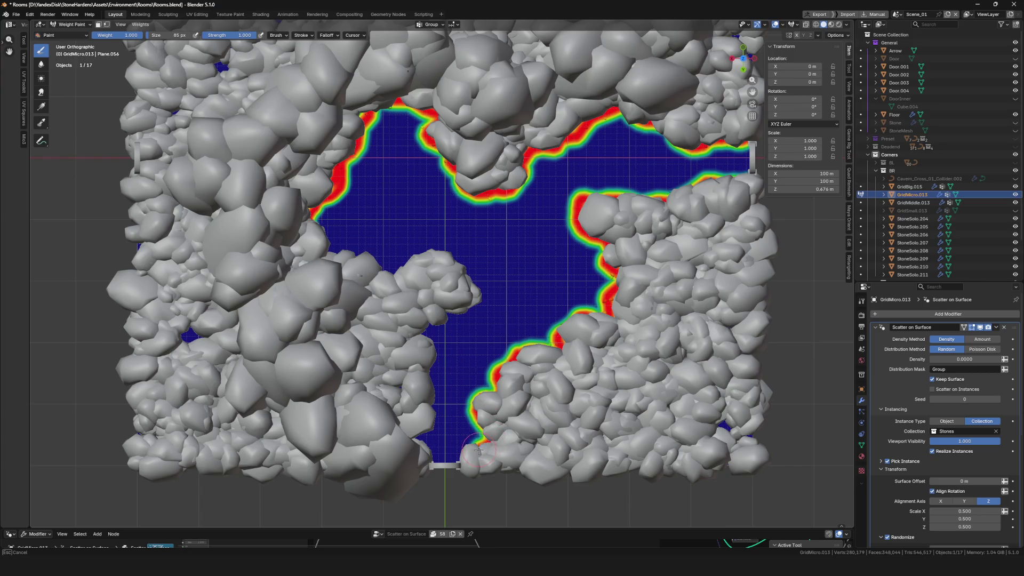
- Paint weight along the lower and top rock edges and the bottom of the channel
drag(421, 439, 429, 403)
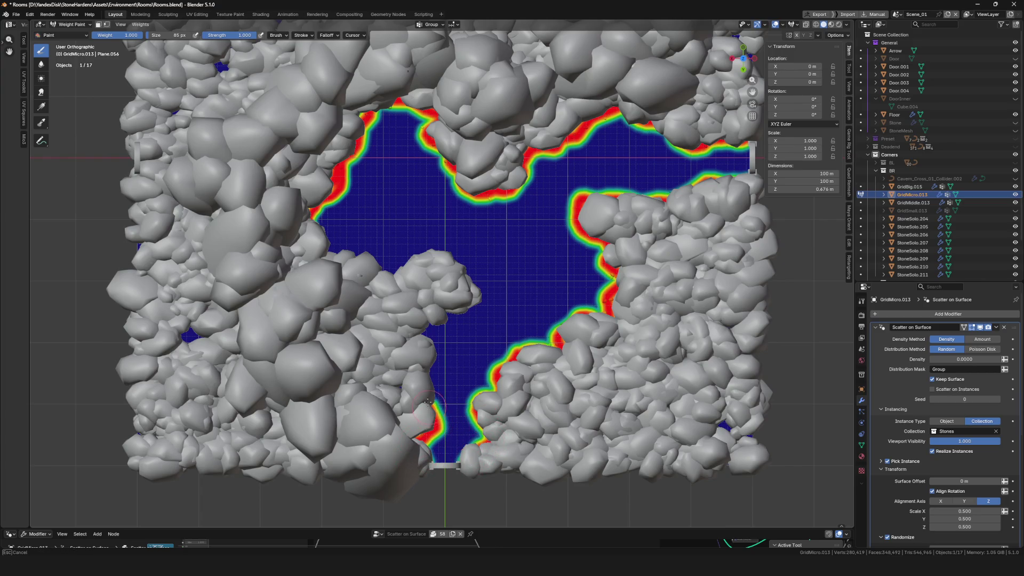
drag(427, 367, 425, 338)
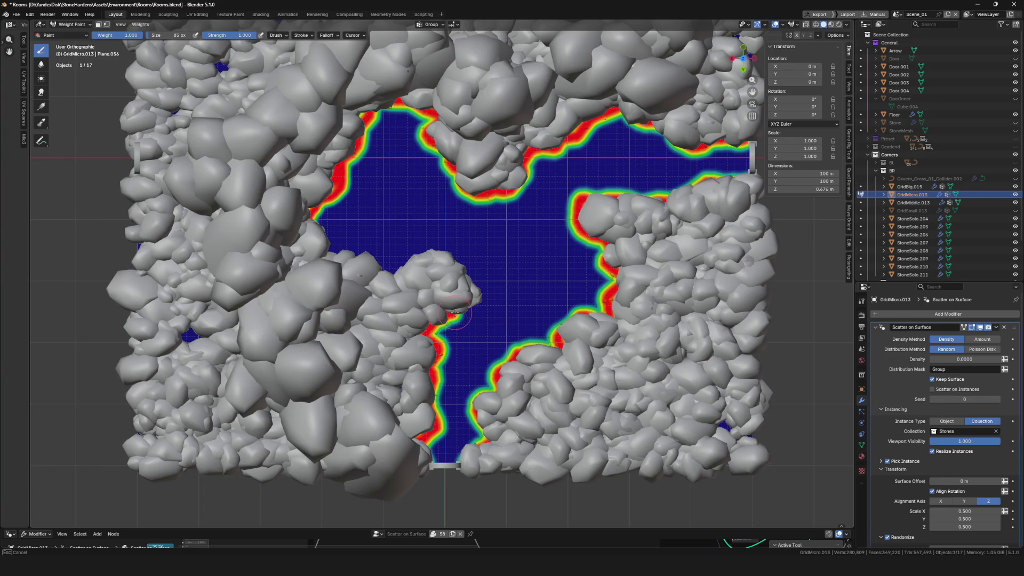
mouse_move(470, 280)
mouse_down()
mouse_move(440, 247)
mouse_move(381, 273)
mouse_up()
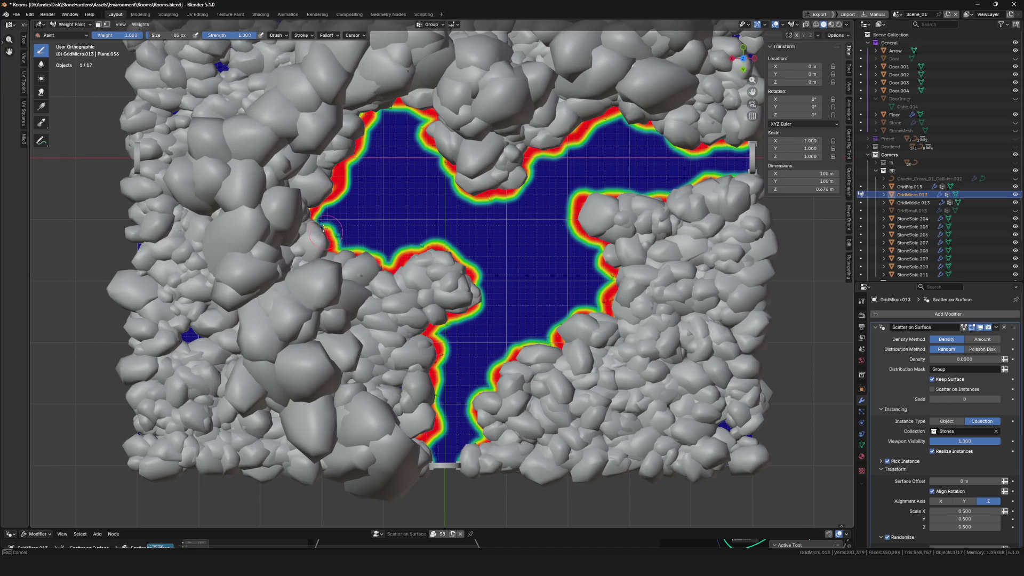
scroll(479, 282, down, 7)
scroll(471, 272, up, 4)
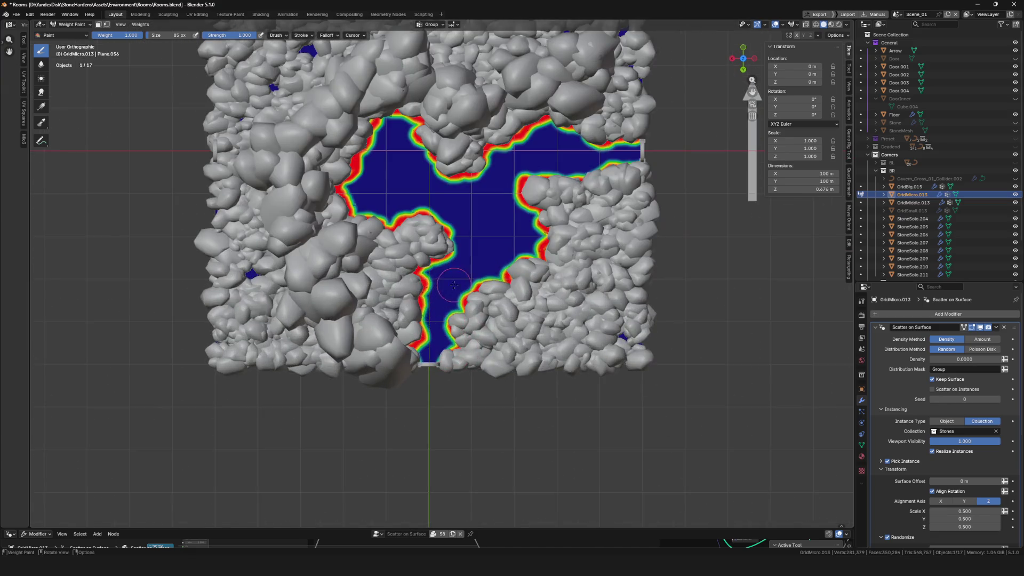
scroll(405, 262, up, 5)
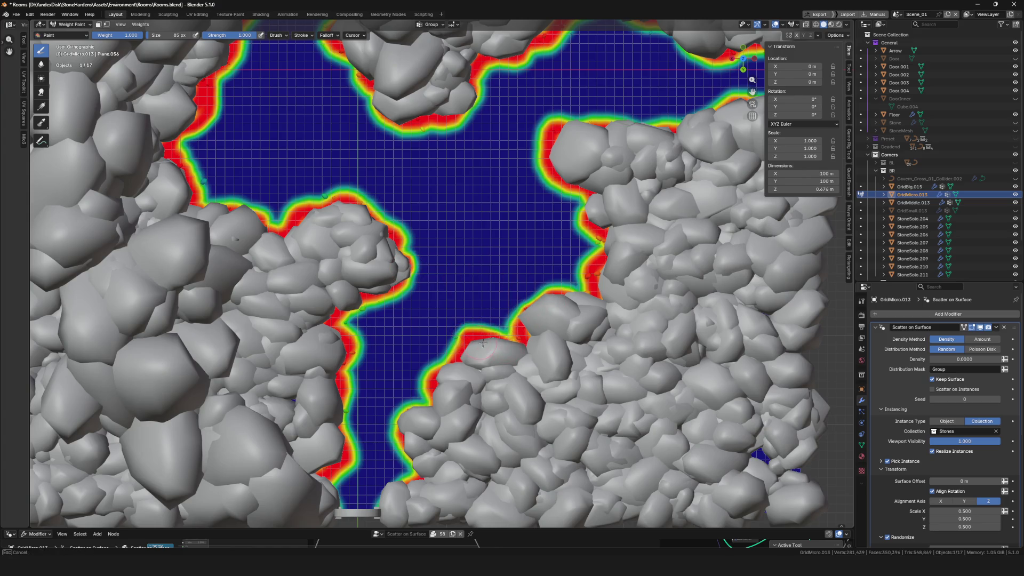
scroll(456, 320, down, 5)
scroll(453, 303, down, 1)
scroll(453, 303, up, 5)
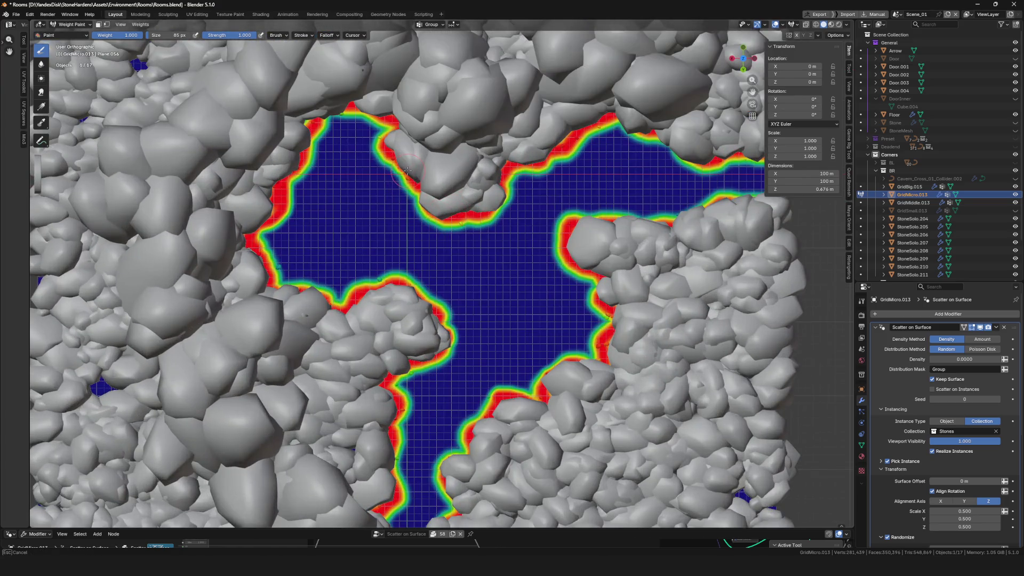
scroll(464, 352, down, 5)
scroll(465, 349, up, 5)
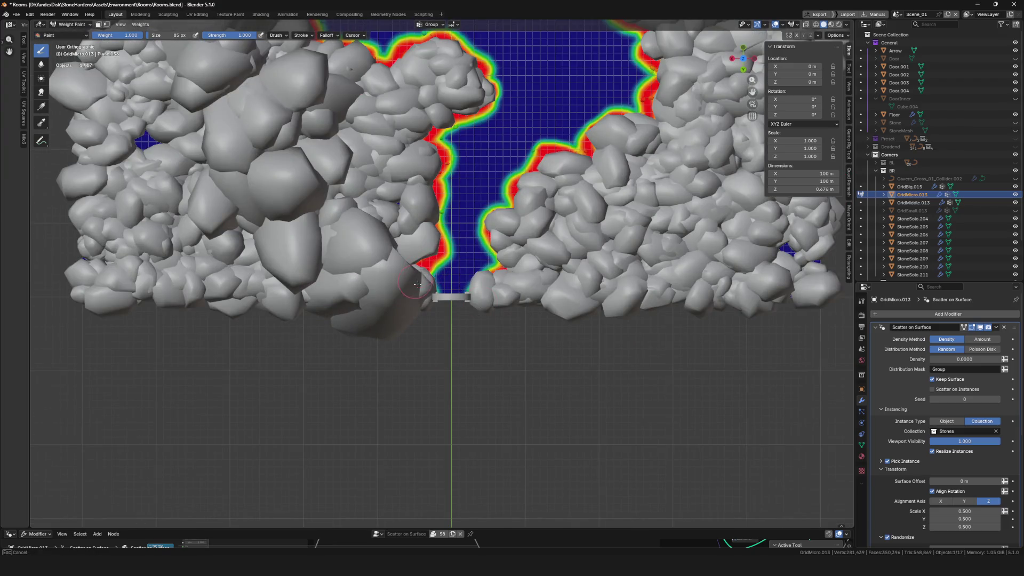
mouse_move(429, 289)
mouse_down()
mouse_move(478, 293)
mouse_move(484, 276)
mouse_up()
scroll(475, 284, down, 3)
scroll(474, 283, down, 2)
scroll(480, 272, up, 5)
- Check the stones in Object Mode, save Rooms.blend, and return GridMicro.013 to Weight Paint
key(ctrl+Tab)
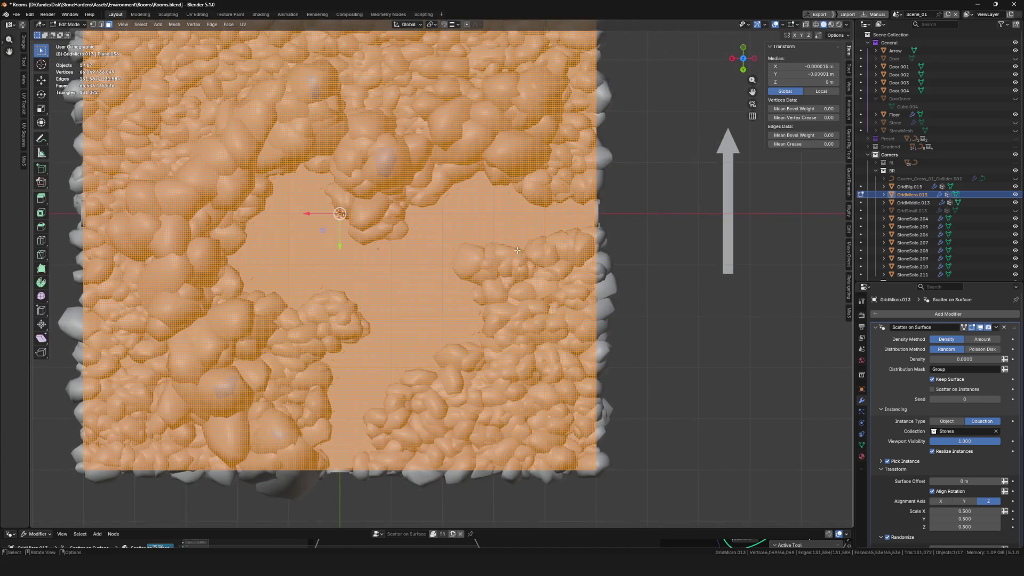
scroll(508, 231, down, 6)
scroll(509, 231, up, 4)
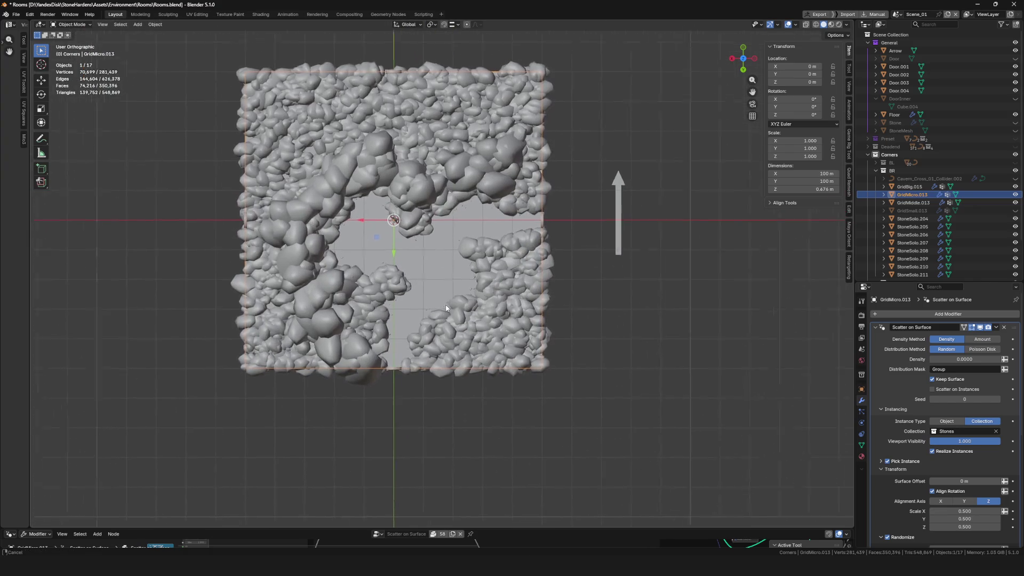
scroll(434, 282, up, 2)
key(ctrl+s)
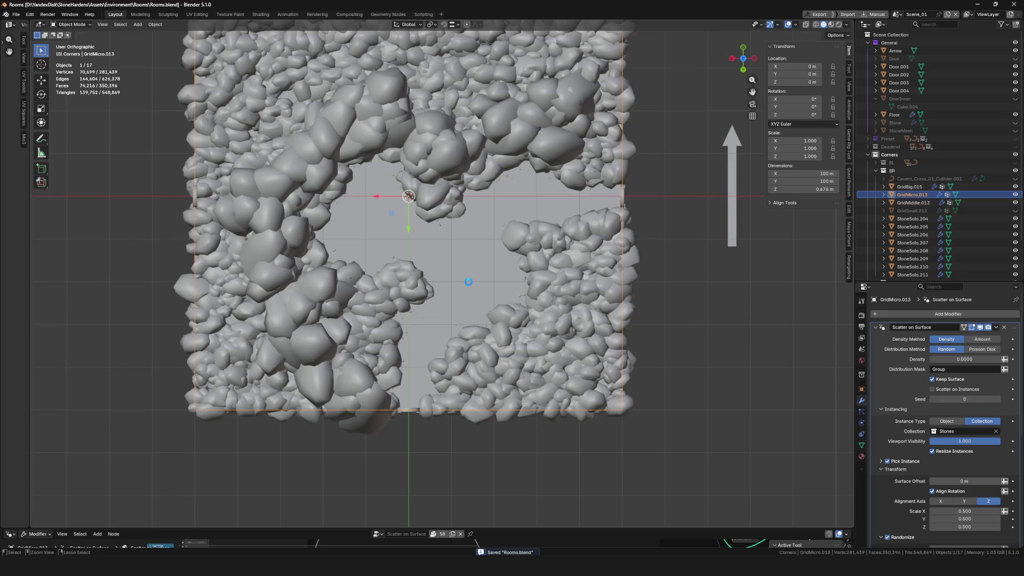
scroll(478, 275, down, 4)
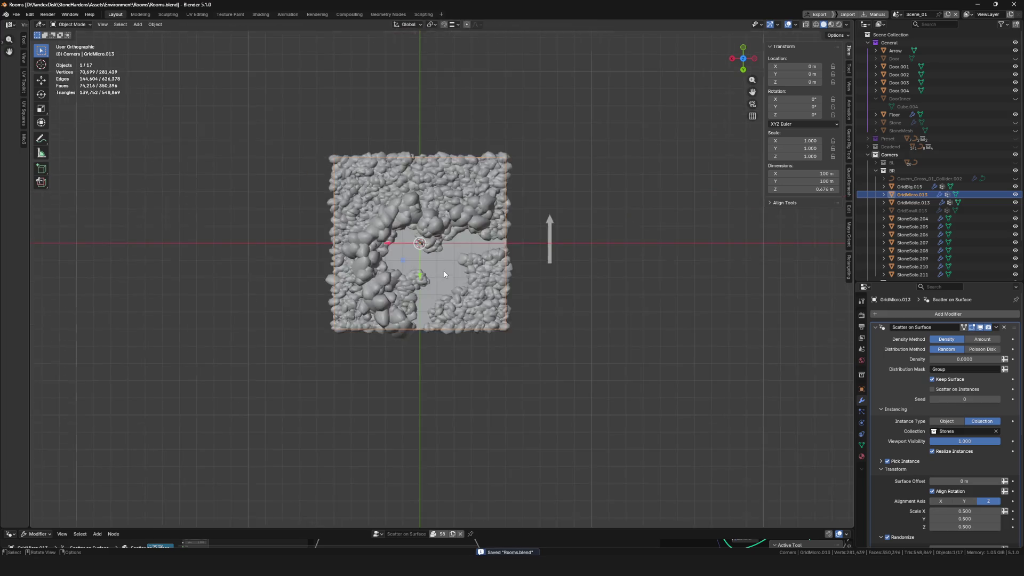
scroll(478, 275, up, 5)
key(ctrl+Tab)
click(431, 251)
key(ctrl+Tab)
click(372, 199)
- Touch up the weight border along the channel edges left, right and near the stones
mouse_move(326, 121)
mouse_down()
mouse_move(295, 154)
mouse_move(289, 262)
mouse_up()
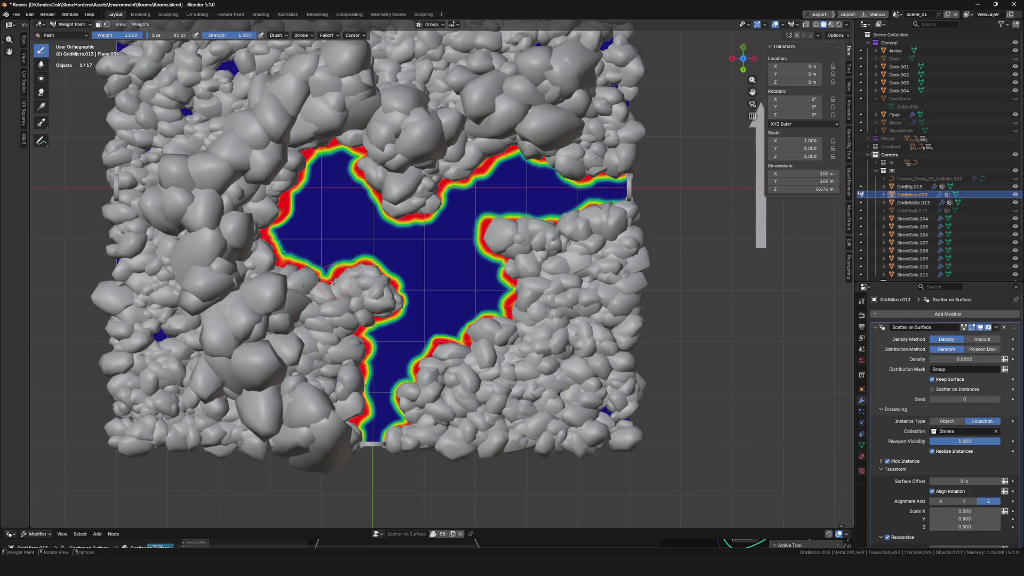
drag(335, 281, 400, 244)
mouse_move(415, 404)
mouse_down()
mouse_move(453, 410)
mouse_move(468, 397)
mouse_up()
scroll(506, 315, right, 3)
mouse_move(505, 316)
mouse_down()
mouse_move(474, 315)
mouse_move(469, 325)
mouse_up()
drag(540, 205, 536, 213)
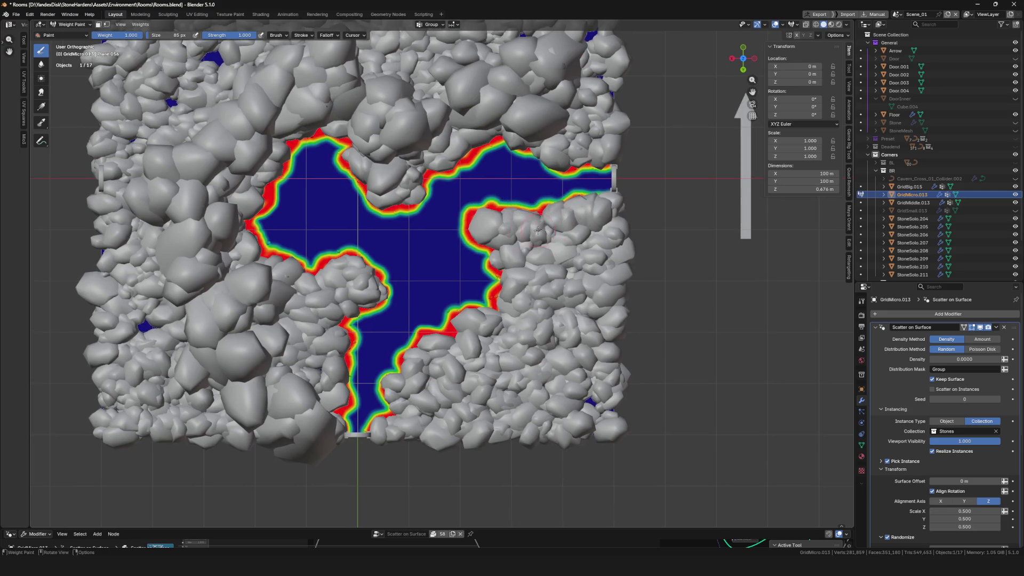
- Return to Object Mode, look over the stone grid and save the file again
key(ctrl+Tab)
scroll(554, 240, up, 6)
scroll(473, 223, down, 7)
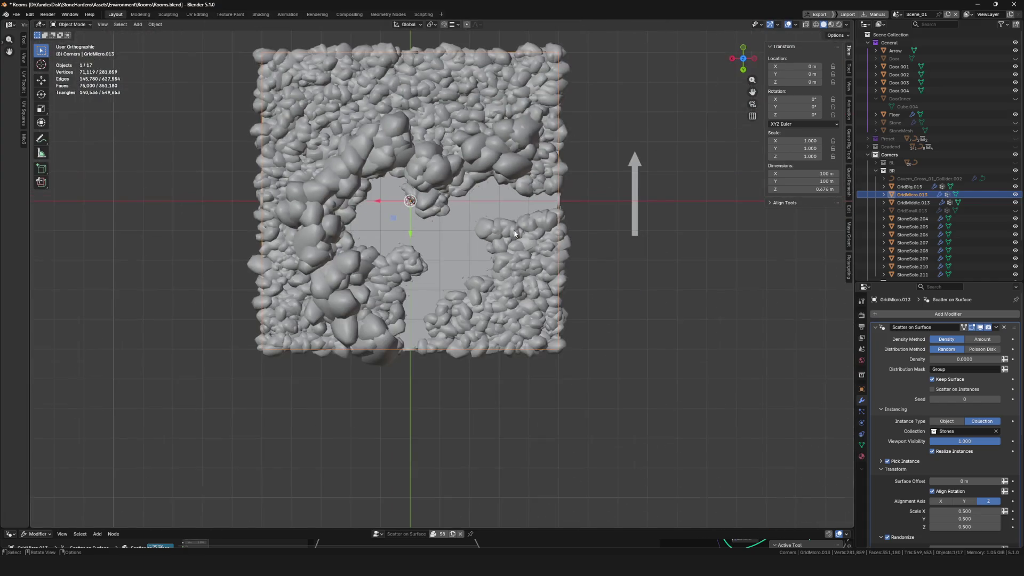
scroll(529, 238, up, 5)
key(ctrl+Tab)
key(ctrl+Tab)
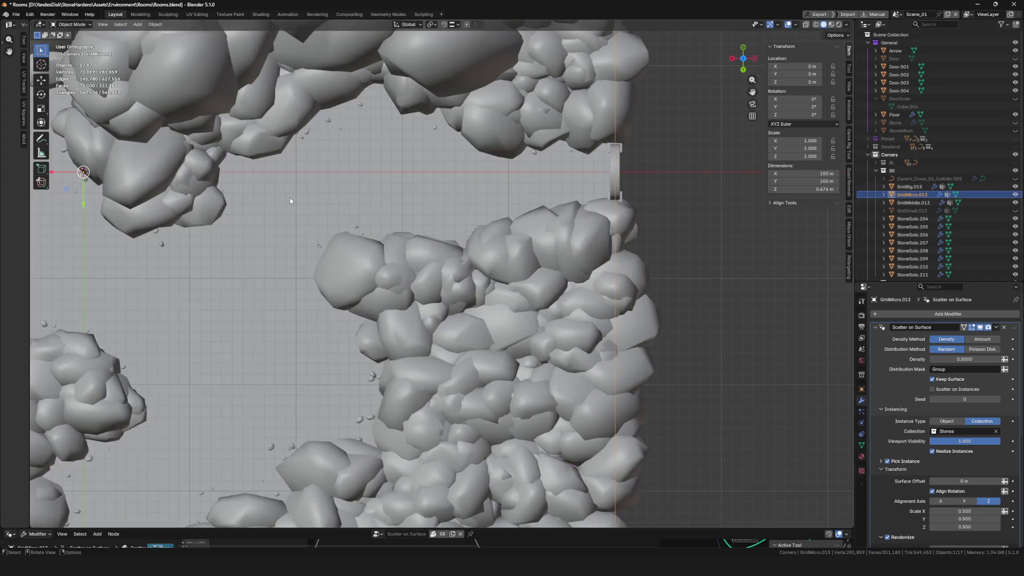
scroll(478, 230, down, 7)
scroll(477, 230, up, 4)
drag(521, 275, 439, 263)
key(ctrl+s)
scroll(437, 260, up, 5)
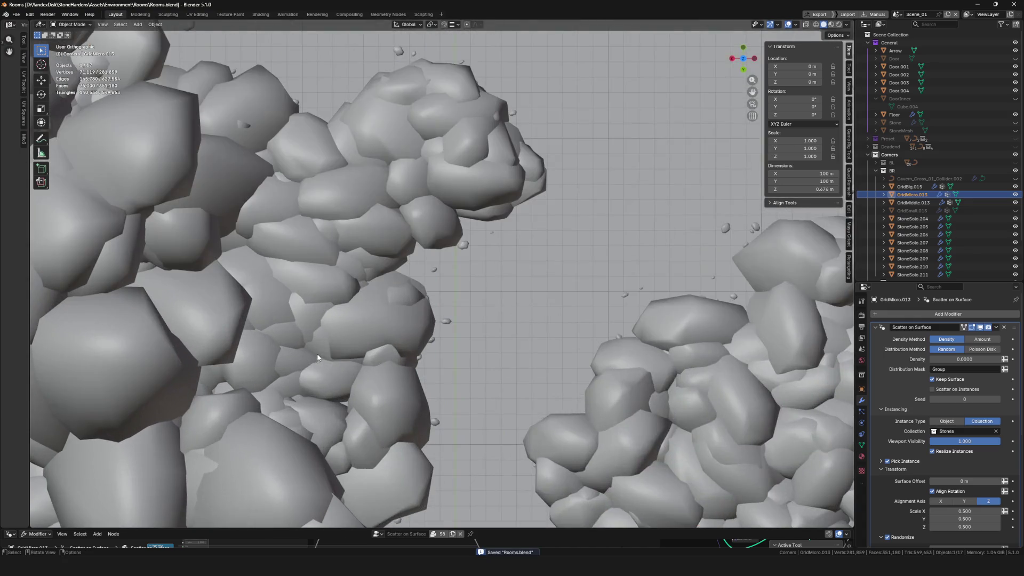
scroll(324, 354, down, 5)
scroll(920, 224, down, 2)
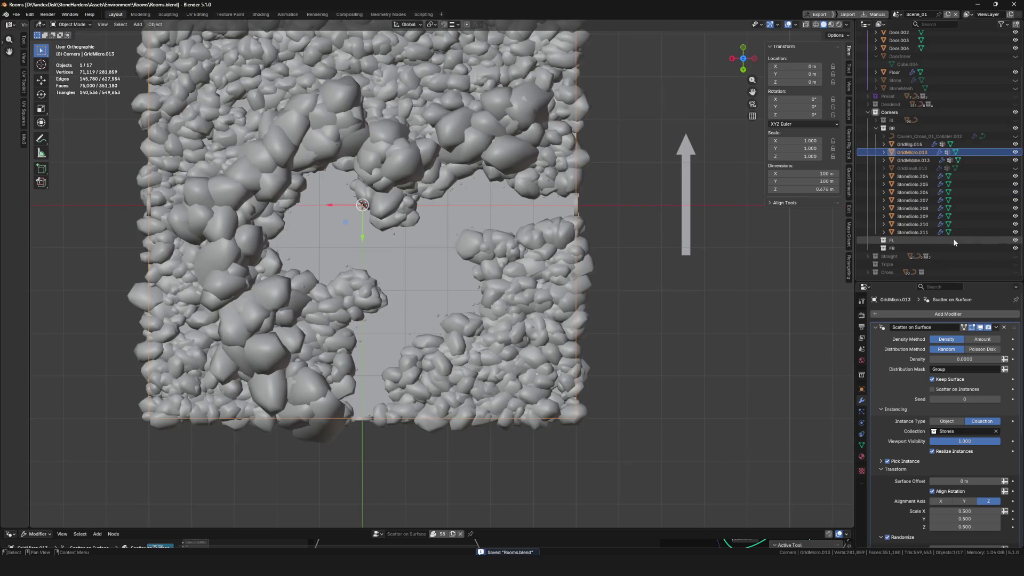
- Duplicate StoneSolo.211, then rotate, shrink and move the copy into a gap
click(913, 232)
scroll(438, 236, down, 1)
scroll(439, 236, up, 2)
key(shift+d)
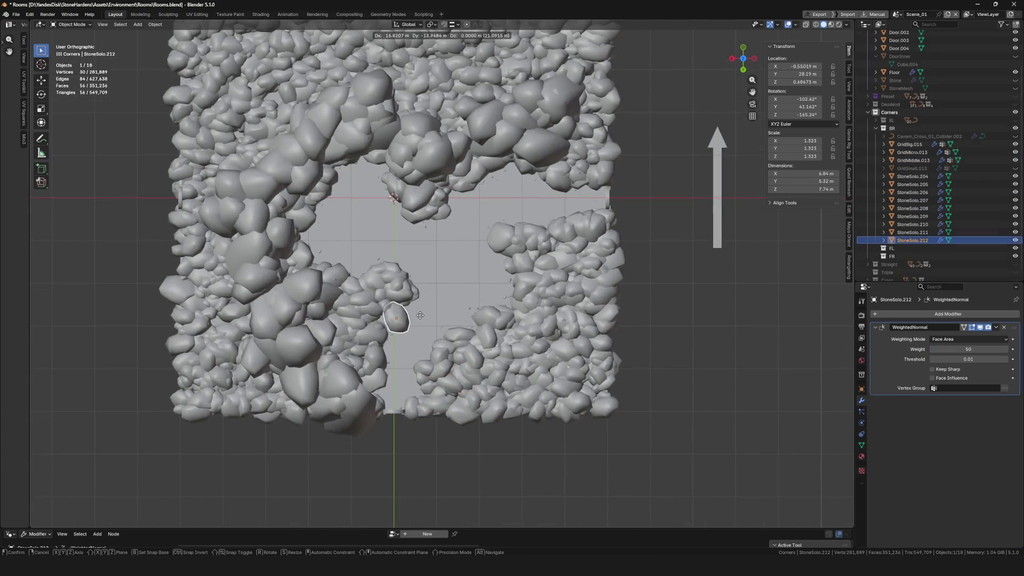
click(384, 328)
scroll(385, 336, up, 3)
key(r)
click(383, 348)
key(s)
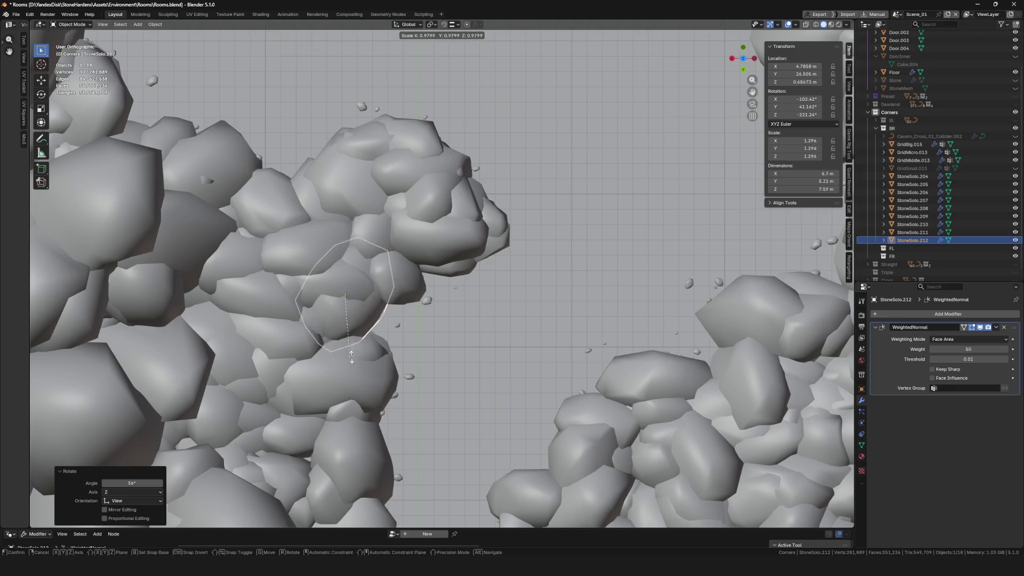
click(377, 346)
key(g)
click(375, 344)
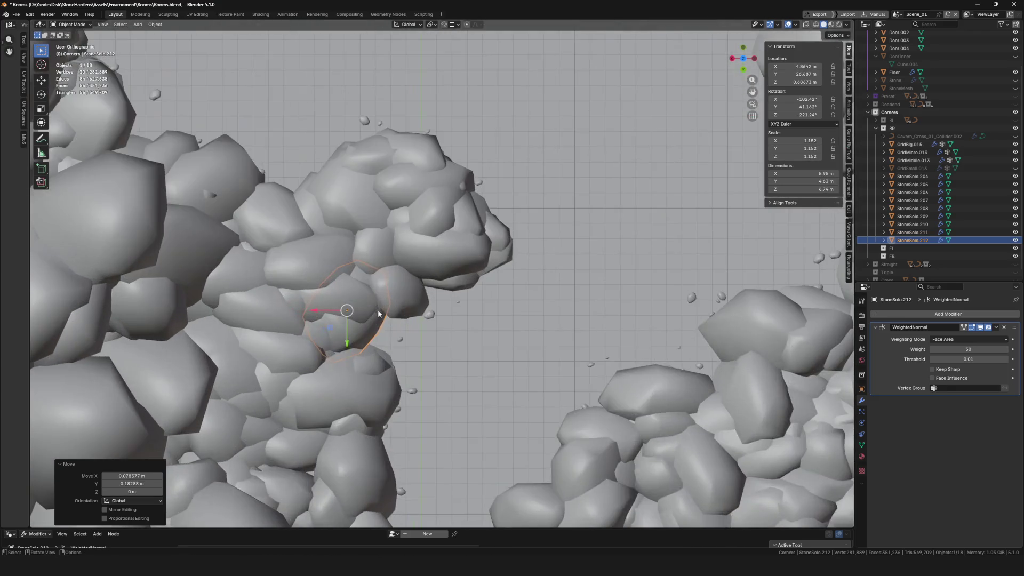
- Duplicate StoneSolo.213 shrunk into place and StoneSolo.214 against the upper rocks, then select GridMicro.013
key(shift+d)
click(461, 265)
key(s)
key(g)
click(459, 303)
scroll(458, 303, down, 2)
scroll(599, 236, down, 2)
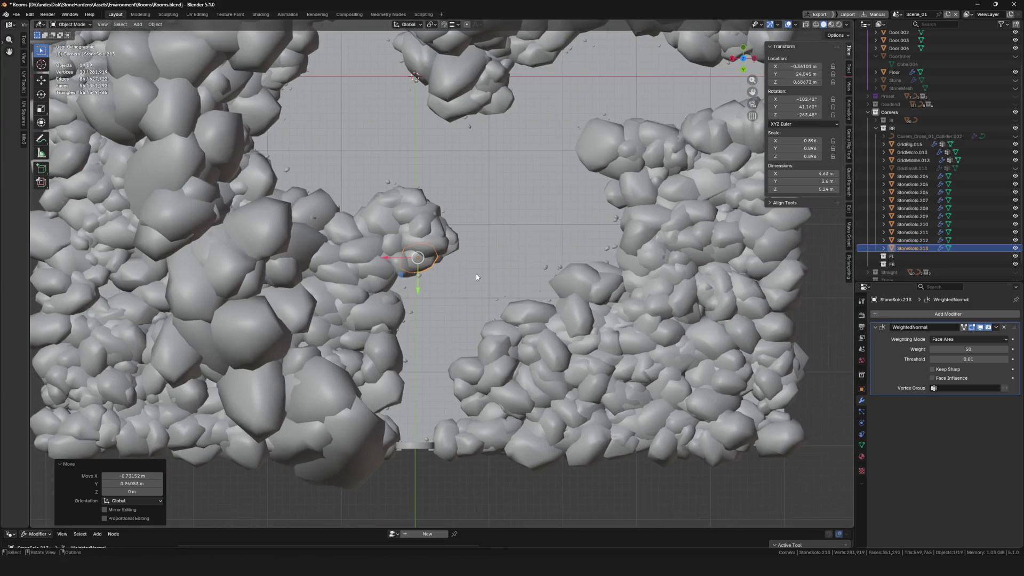
scroll(414, 446, up, 4)
scroll(619, 274, down, 4)
scroll(618, 274, up, 1)
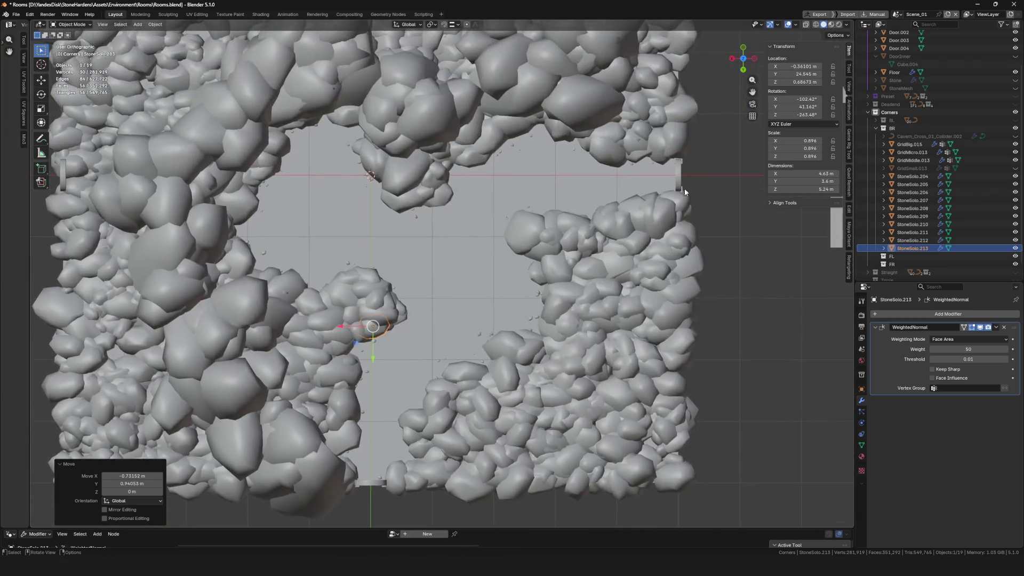
scroll(659, 170, up, 3)
scroll(588, 161, left, 3)
scroll(573, 259, left, 3)
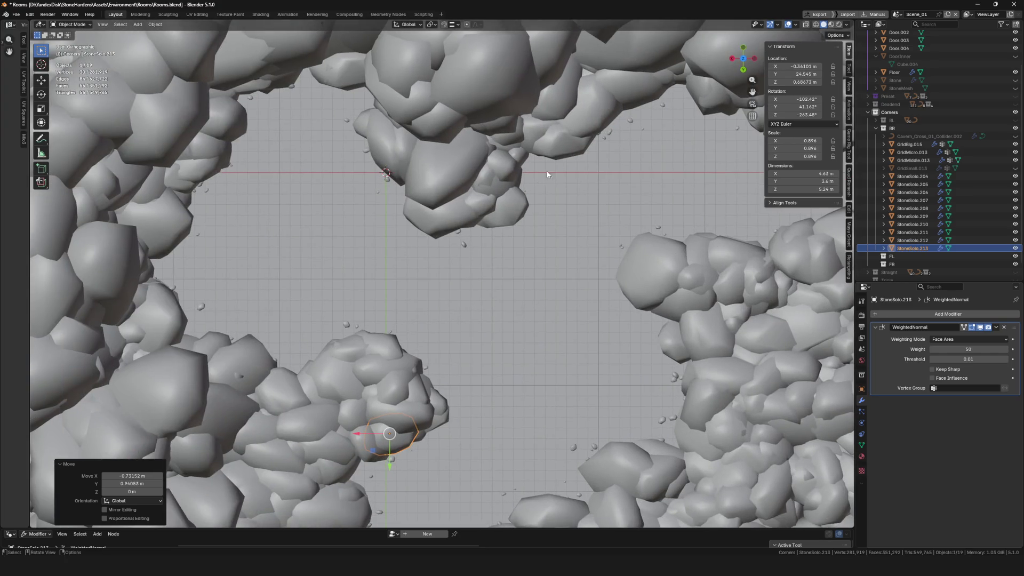
scroll(558, 138, down, 2)
key(shift+d)
click(585, 200)
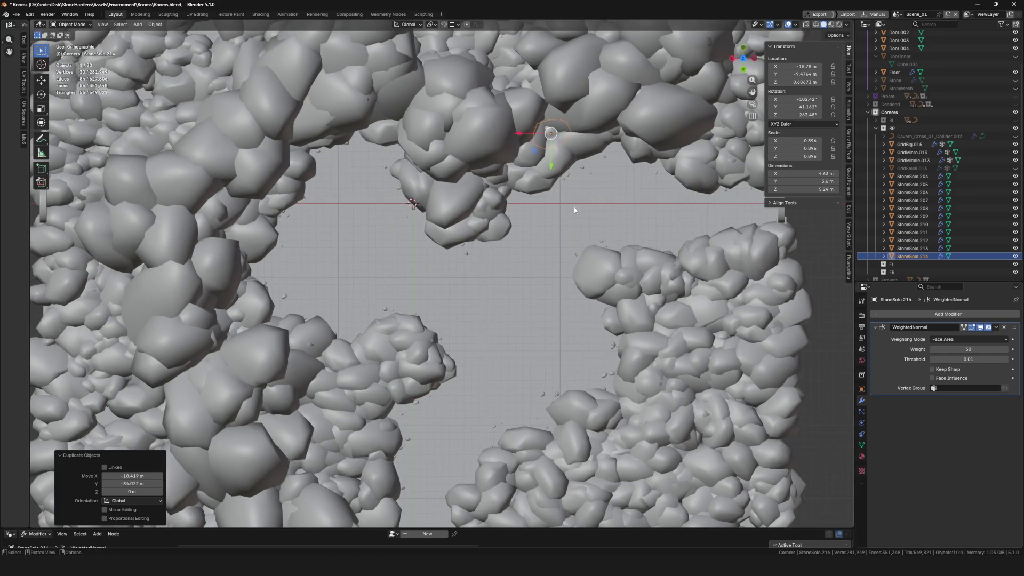
scroll(209, 284, down, 5)
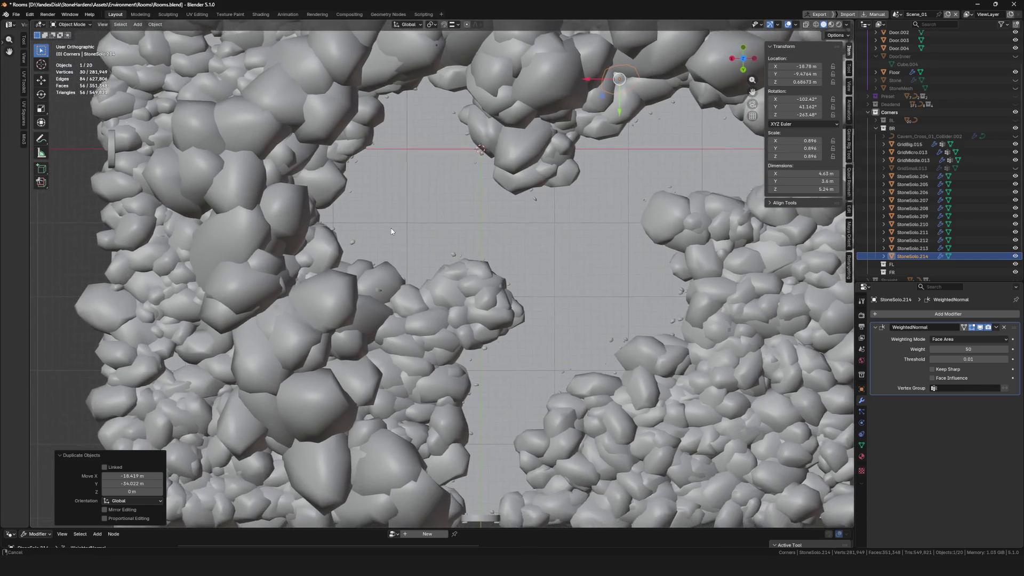
scroll(302, 208, up, 5)
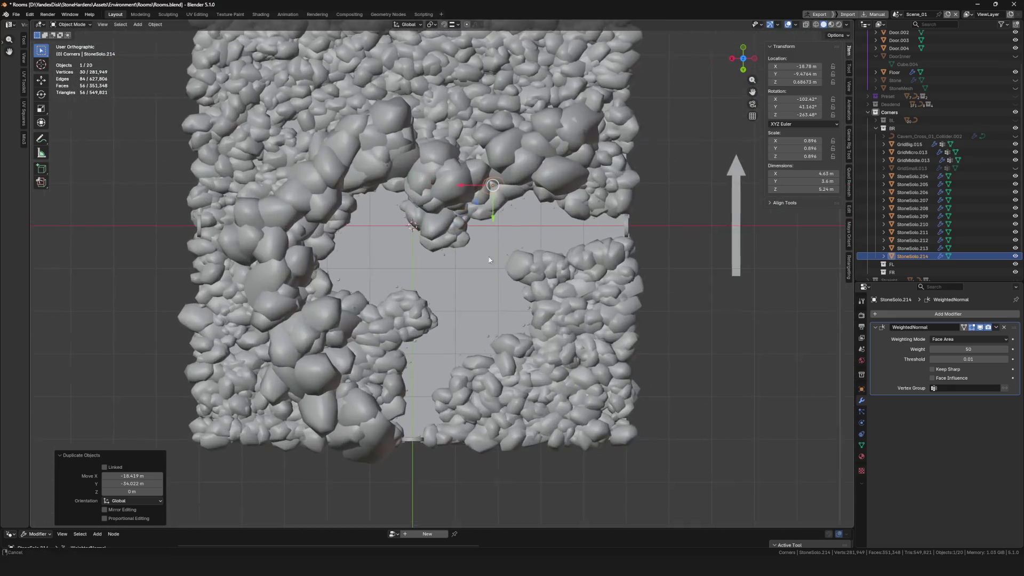
click(920, 152)
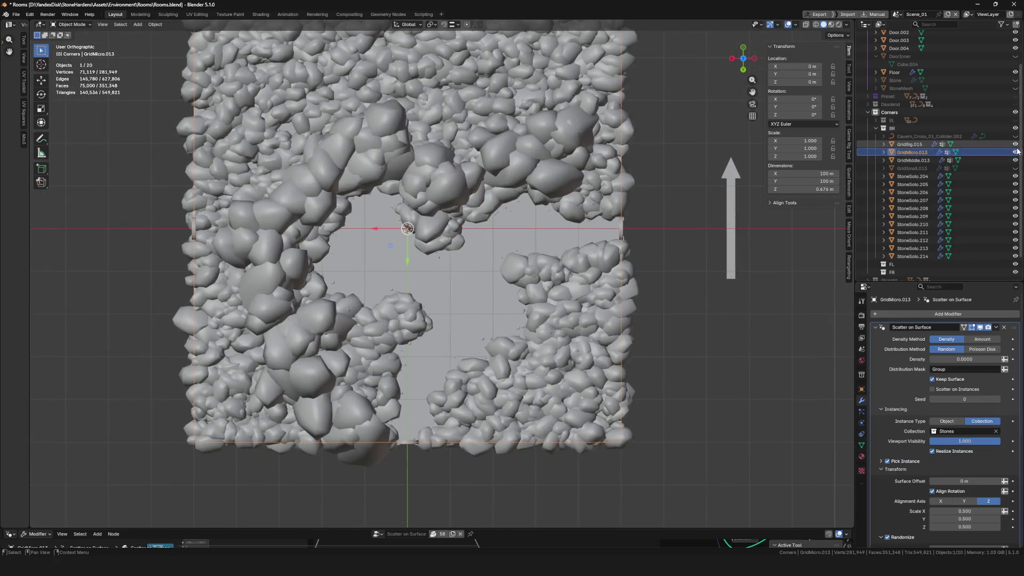
- Unhide Cavern_Cross_01_Collider.002, disable its Solidify viewport preview and set the curve shape to 3D in Edit Mode
drag(726, 223, 689, 196)
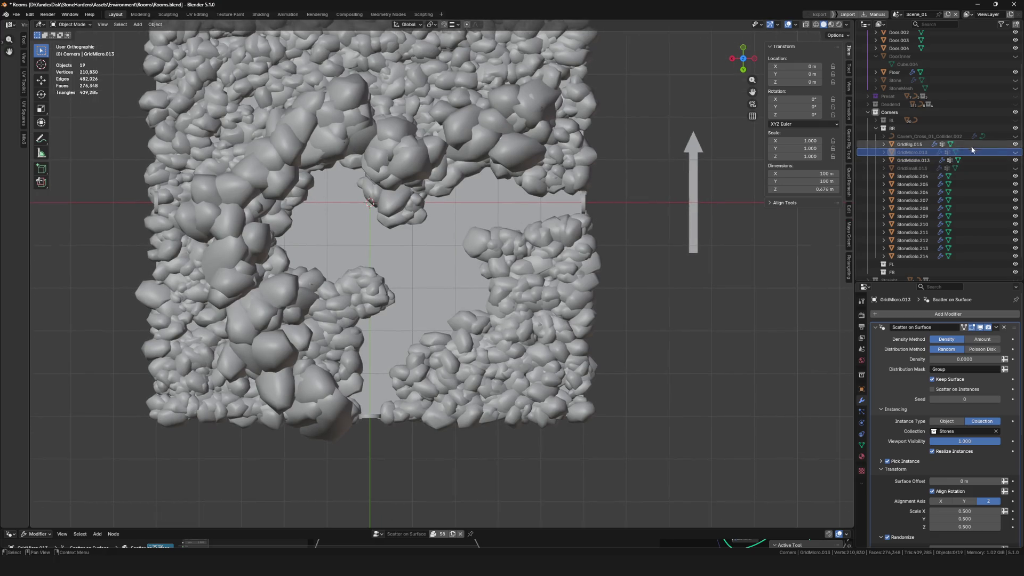
click(1015, 136)
click(928, 137)
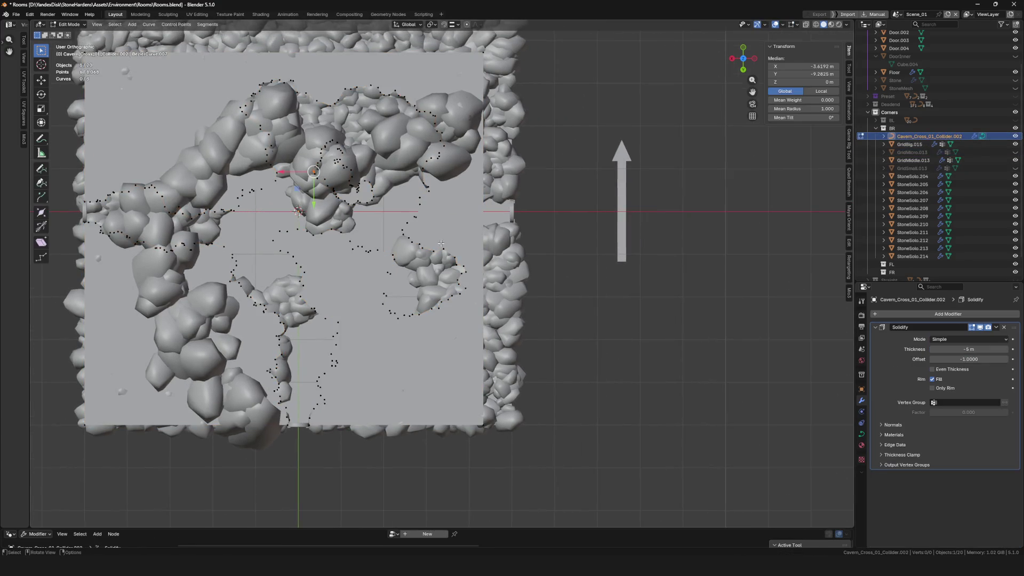
click(981, 328)
key(Tab)
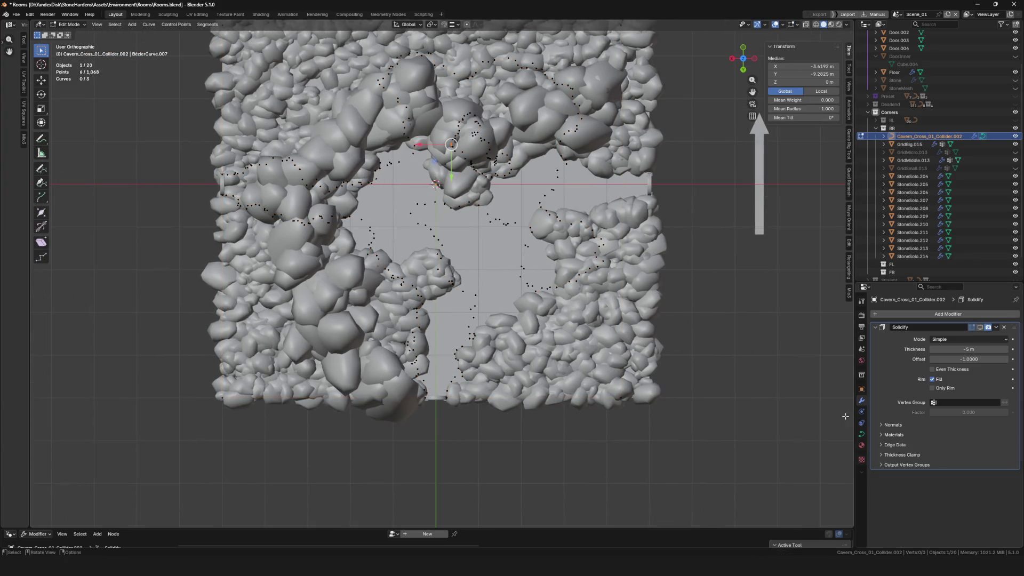
click(979, 340)
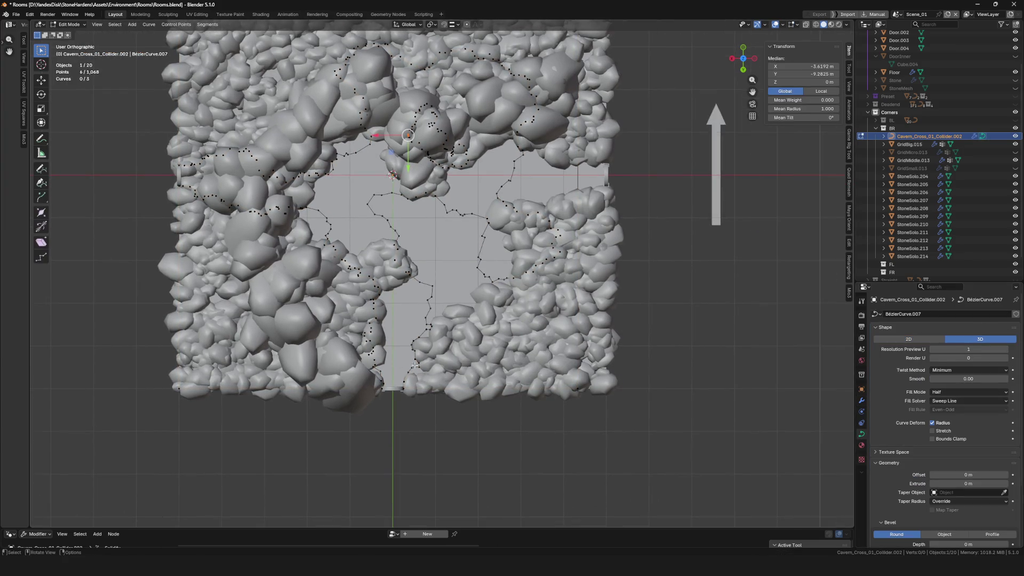
scroll(389, 404, up, 3)
scroll(392, 344, up, 2)
- In local view, invert the selection and delete everything except the short starting piece at the lower gap
key(KP_Divide)
scroll(460, 429, up, 5)
mouse_move(461, 429)
mouse_down()
mouse_move(493, 390)
mouse_move(478, 353)
mouse_up()
scroll(506, 427, down, 5)
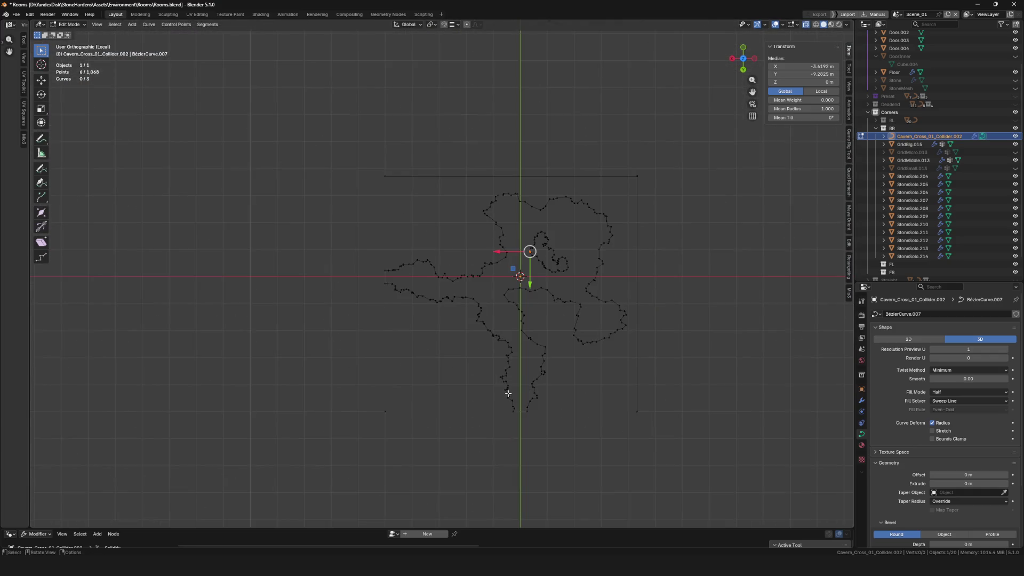
scroll(562, 414, up, 5)
drag(562, 413, 565, 345)
key(x)
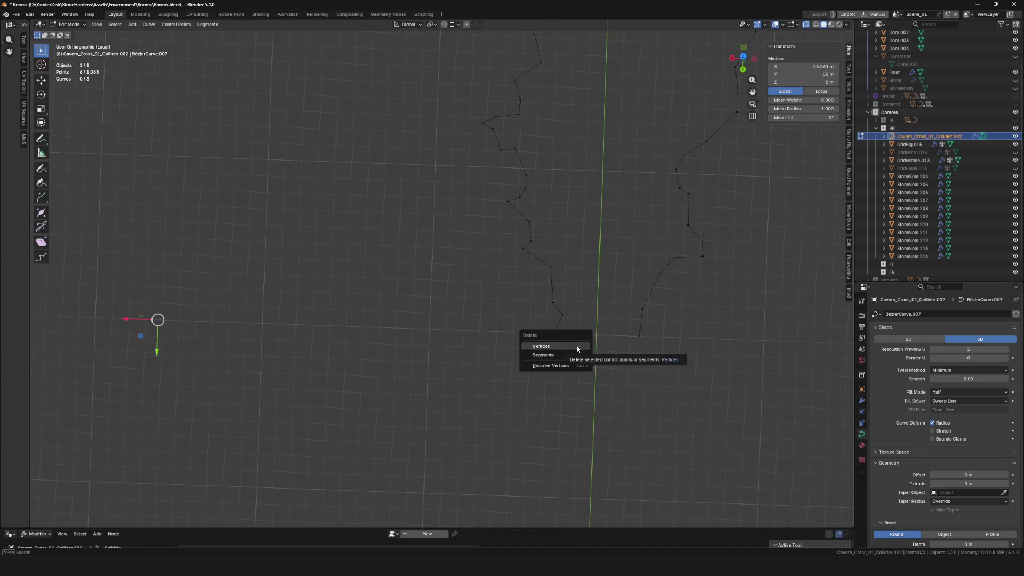
key(Escape)
shift+right_click(557, 326)
drag(601, 338, 555, 353)
key(ctrl+i)
key(x)
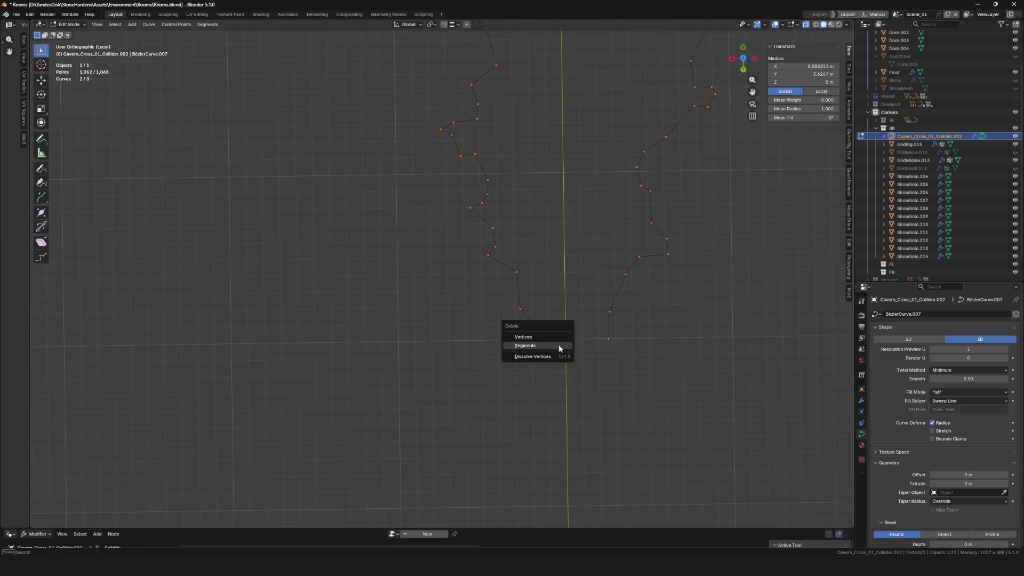
click(564, 339)
key(a)
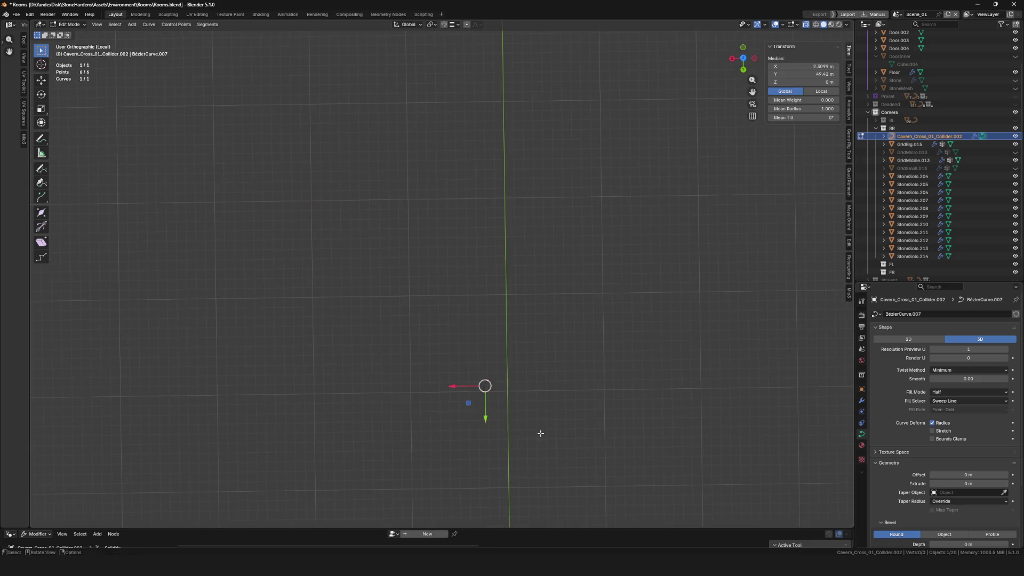
- Leave local view and look at the module from above, rolled to face the opening
key(KP_Divide)
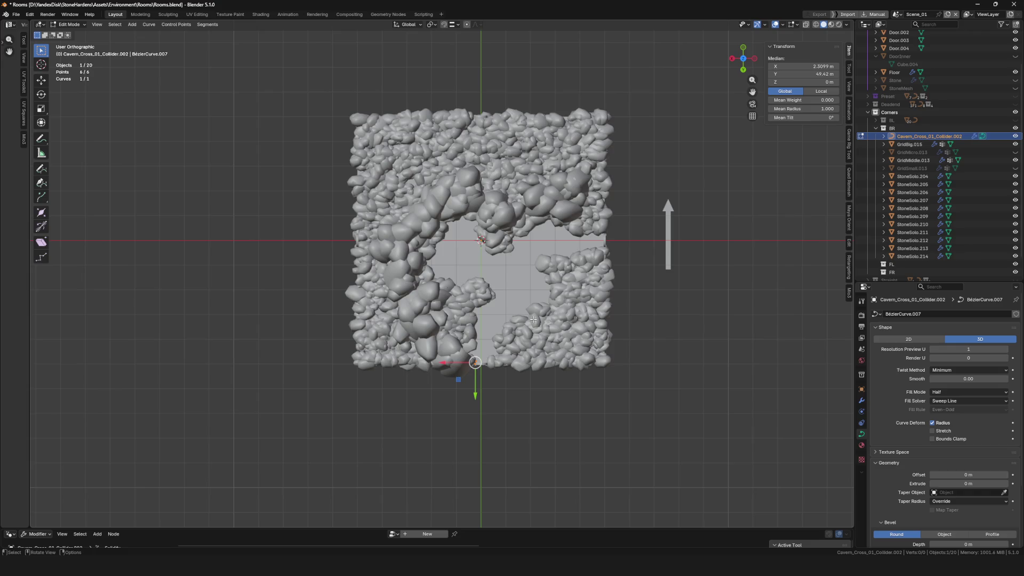
click(742, 59)
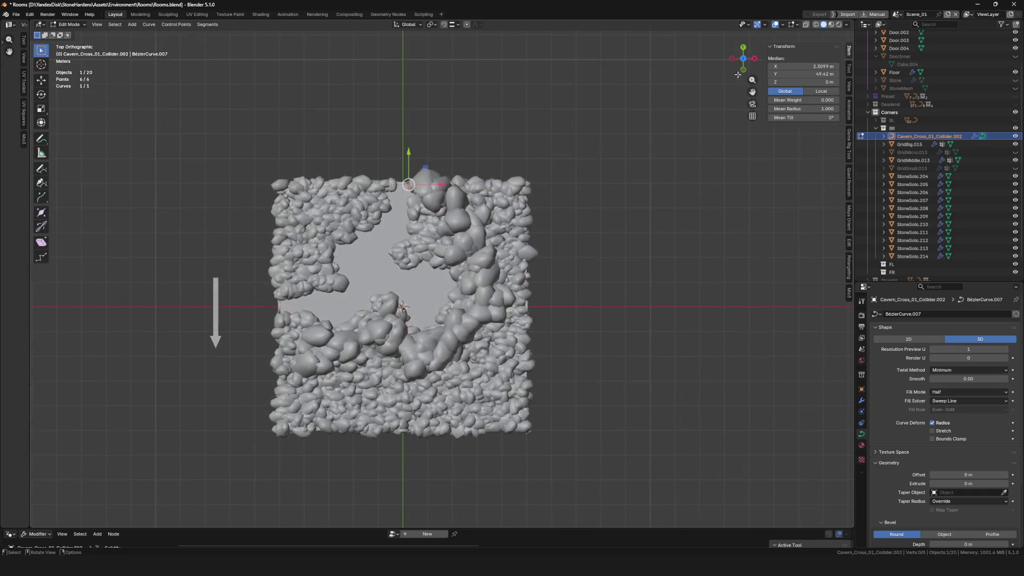
key(shift+KP_4)
key(shift+KP_4)
key(shift+KP_4)
key(shift+KP_4)
key(shift+KP_4)
key(shift+KP_4)
key(shift+KP_4)
key(shift+KP_4)
scroll(480, 352, down, 5)
scroll(472, 352, up, 15)
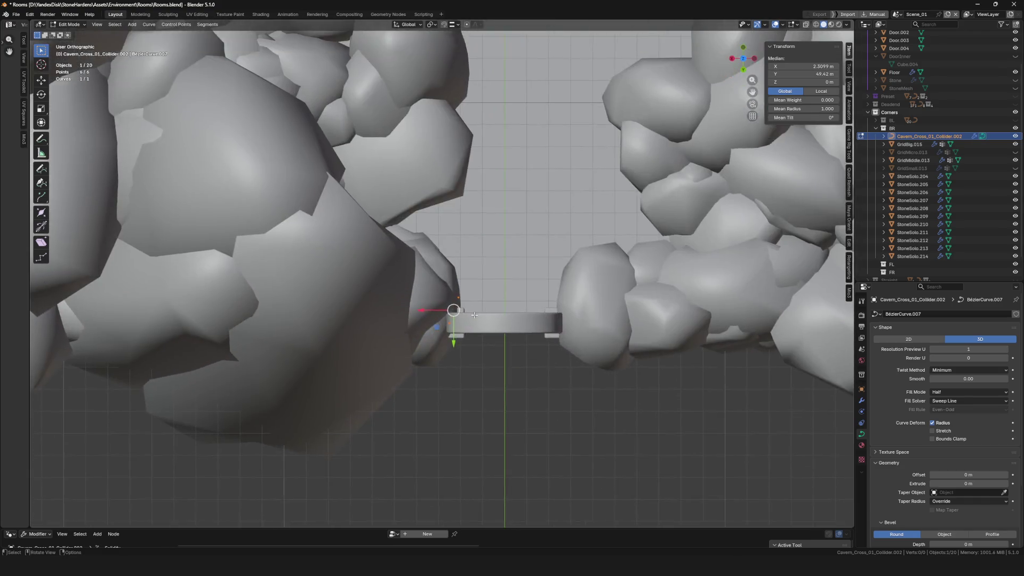
- Move the curve's end point in small steps onto the first stone edge
drag(416, 314, 468, 362)
key(g)
click(498, 346)
key(g)
click(490, 294)
scroll(493, 294, down, 4)
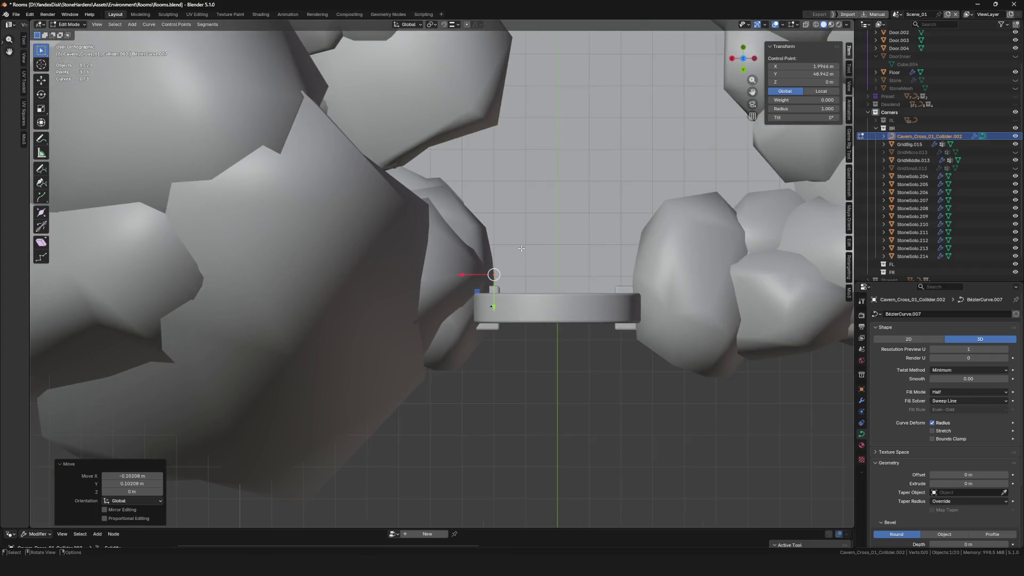
key(g)
click(511, 273)
- Extrude the first run of new points up along the rock edge from the opening
key(e)
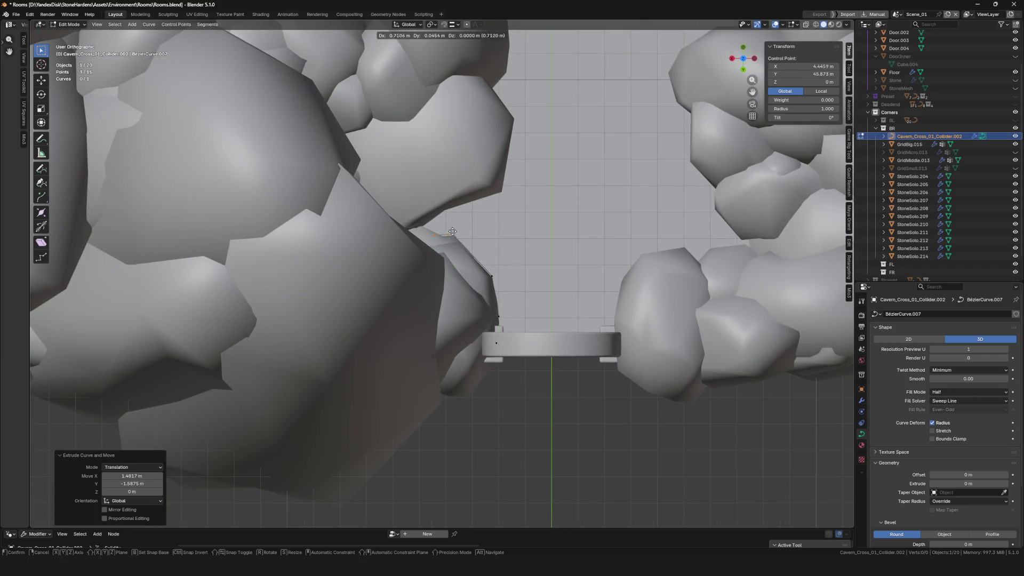
right_click(461, 210)
key(g)
scroll(437, 239, up, 3)
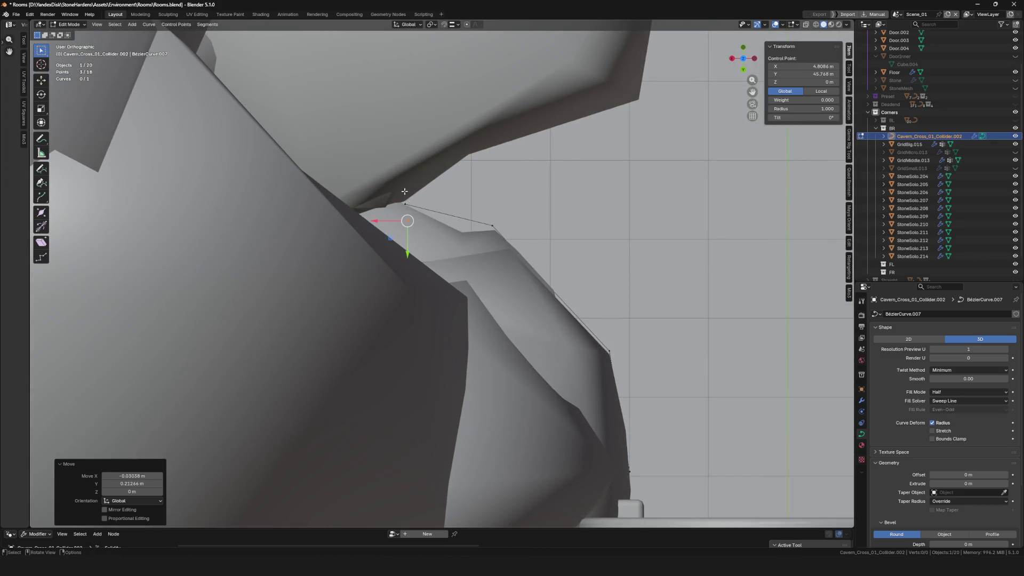
click(495, 239)
key(e)
click(464, 233)
key(e)
click(419, 219)
key(e)
click(484, 176)
key(e)
click(662, 118)
scroll(662, 119, down, 4)
scroll(535, 222, up, 3)
- Continue extruding points around the stone corners toward the upper stones
key(e)
click(537, 193)
key(e)
click(501, 154)
key(e)
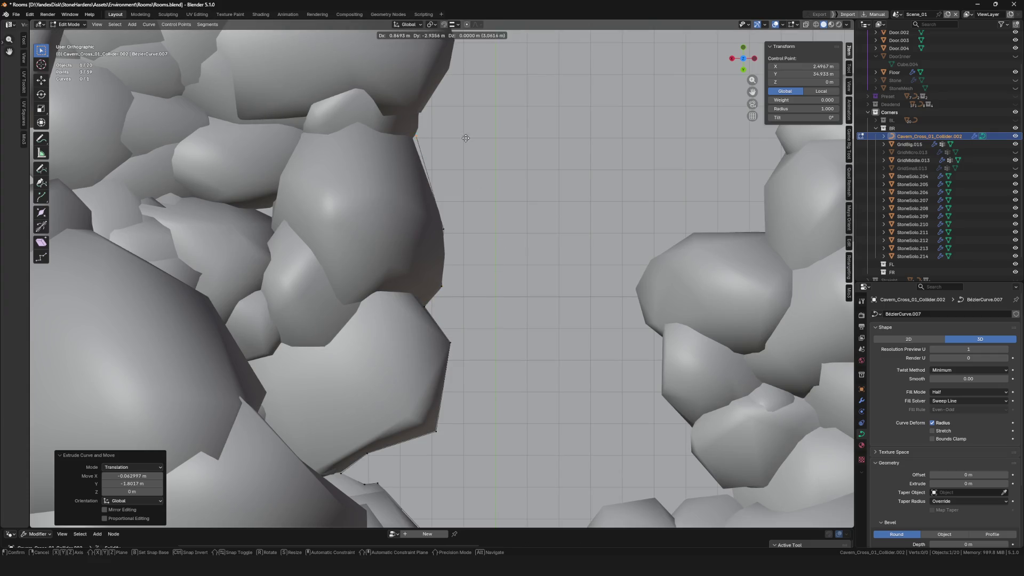
click(464, 141)
key(e)
scroll(501, 216, up, 3)
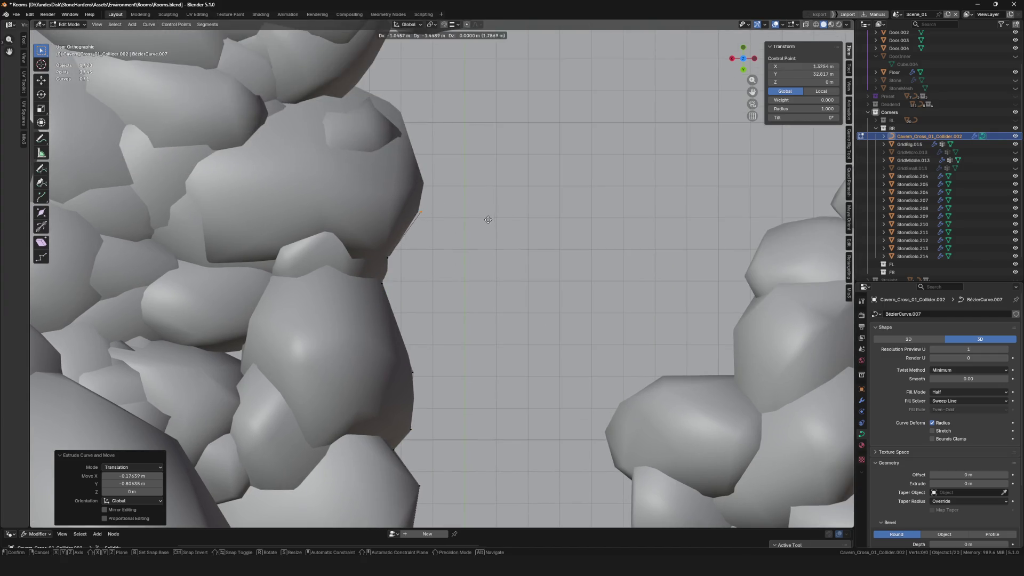
click(467, 116)
key(e)
scroll(496, 201, up, 1)
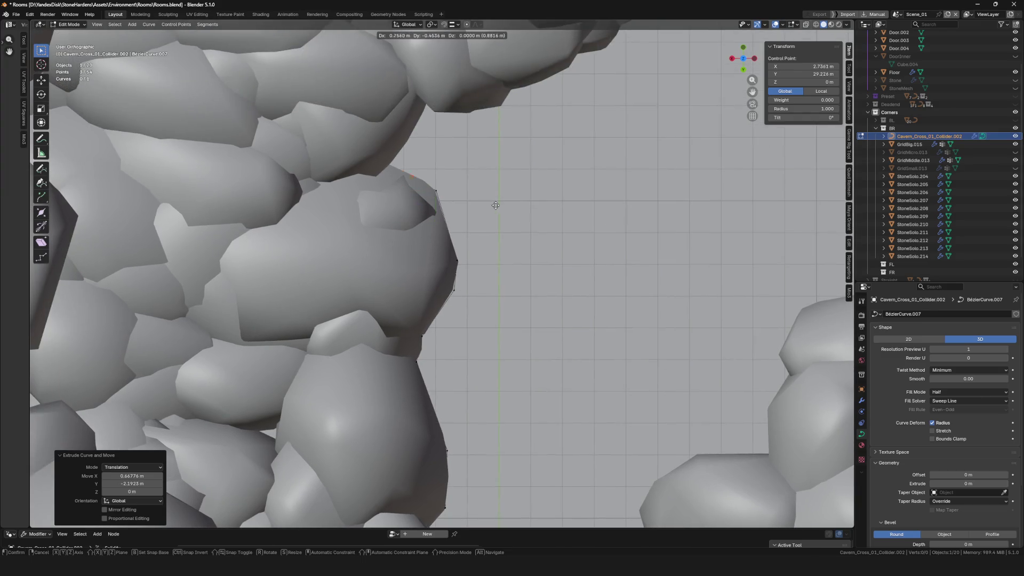
click(528, 125)
key(e)
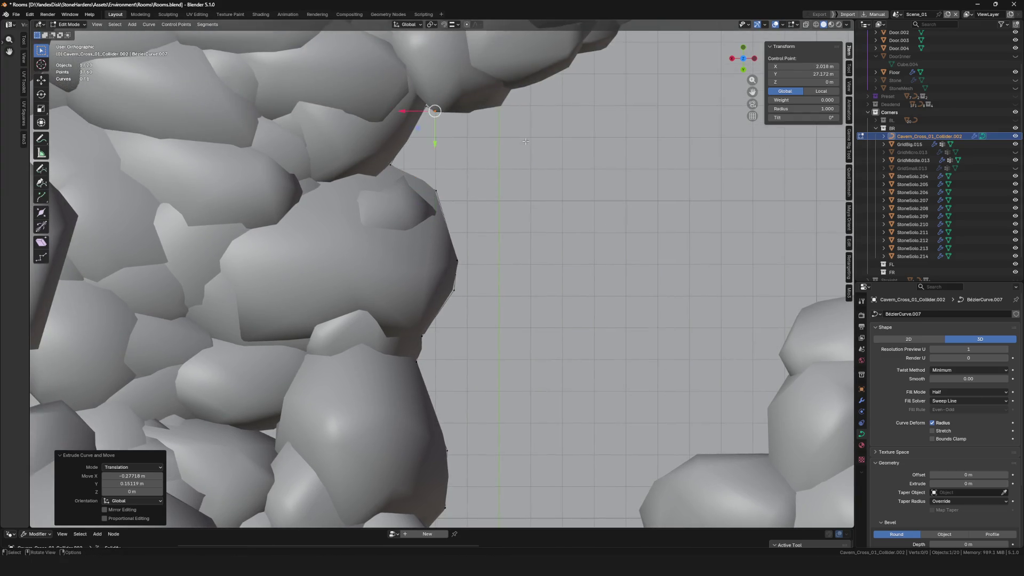
click(566, 144)
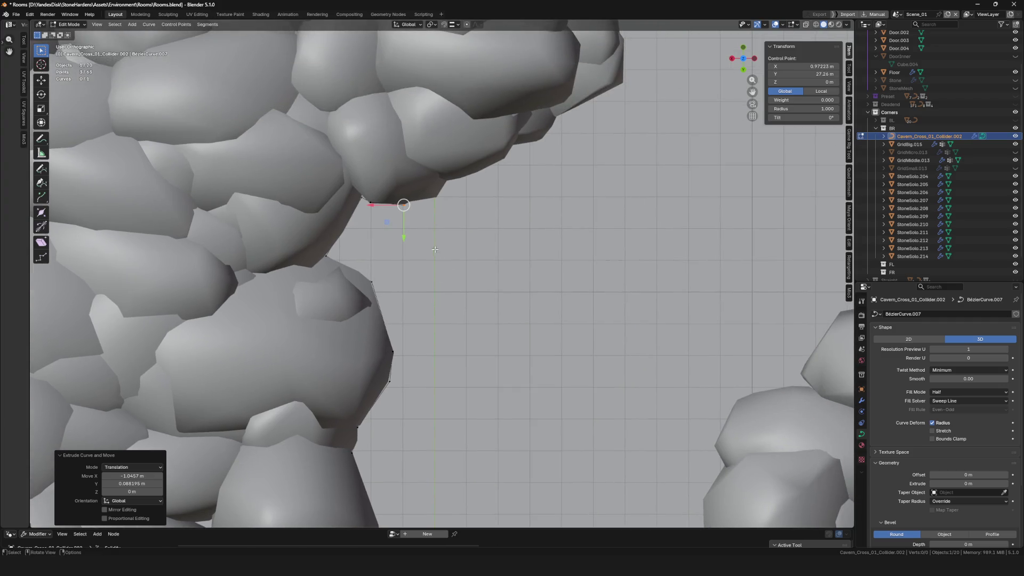
- Trace the next stretch of stone outline with extruded points, corner by corner
key(e)
click(463, 237)
key(e)
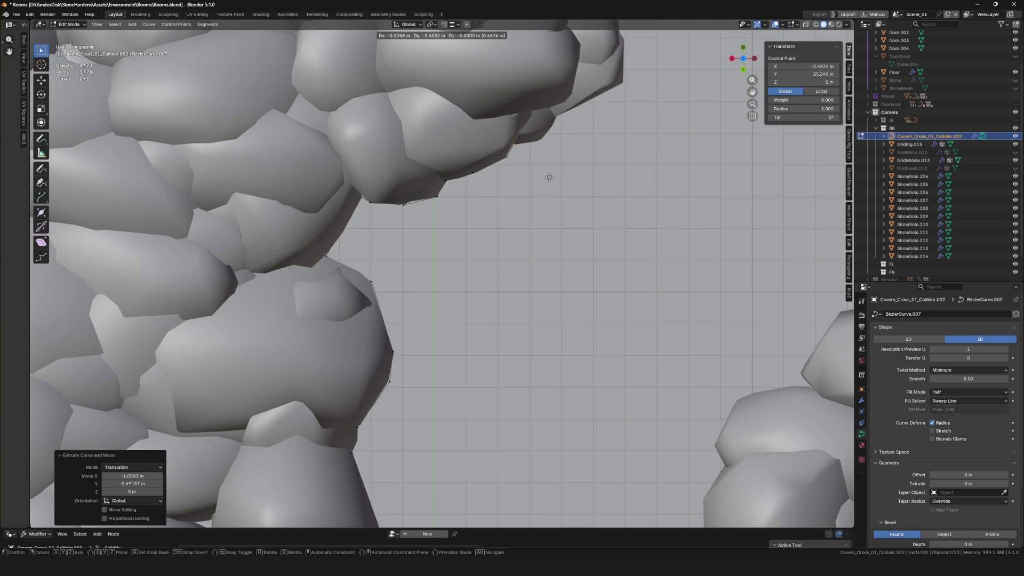
click(544, 149)
key(e)
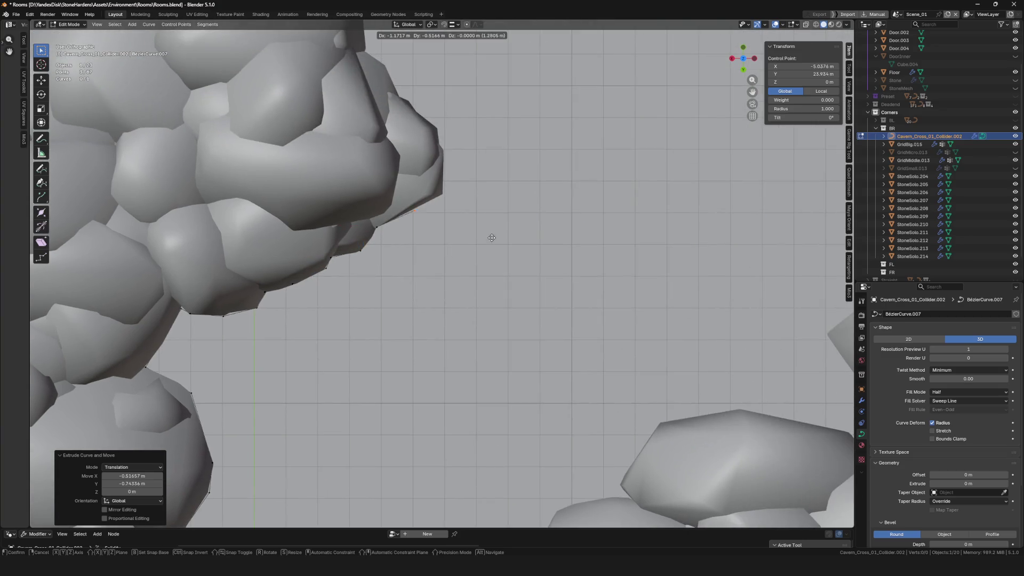
click(520, 193)
key(e)
click(509, 154)
key(e)
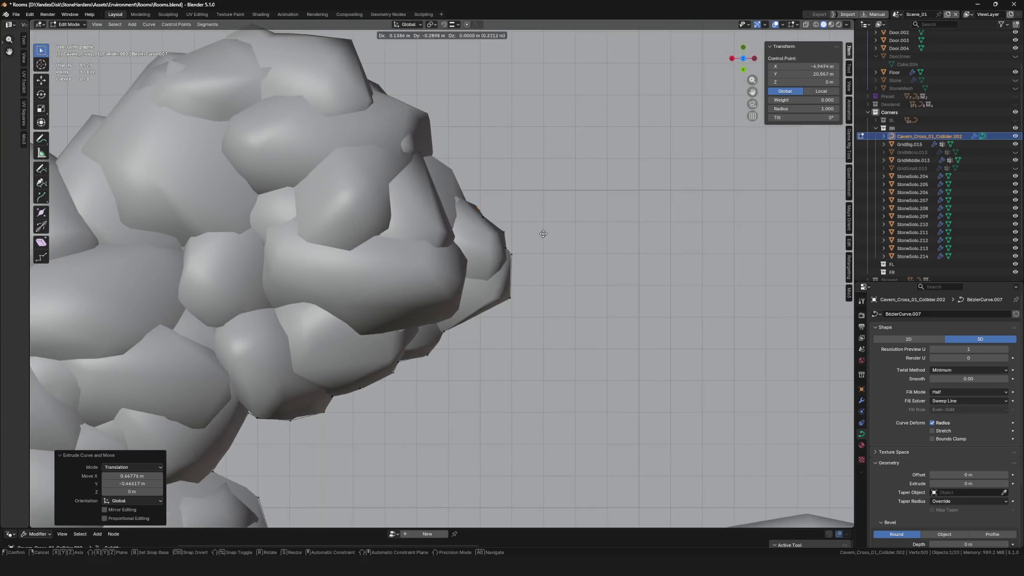
click(511, 192)
key(e)
click(487, 133)
key(e)
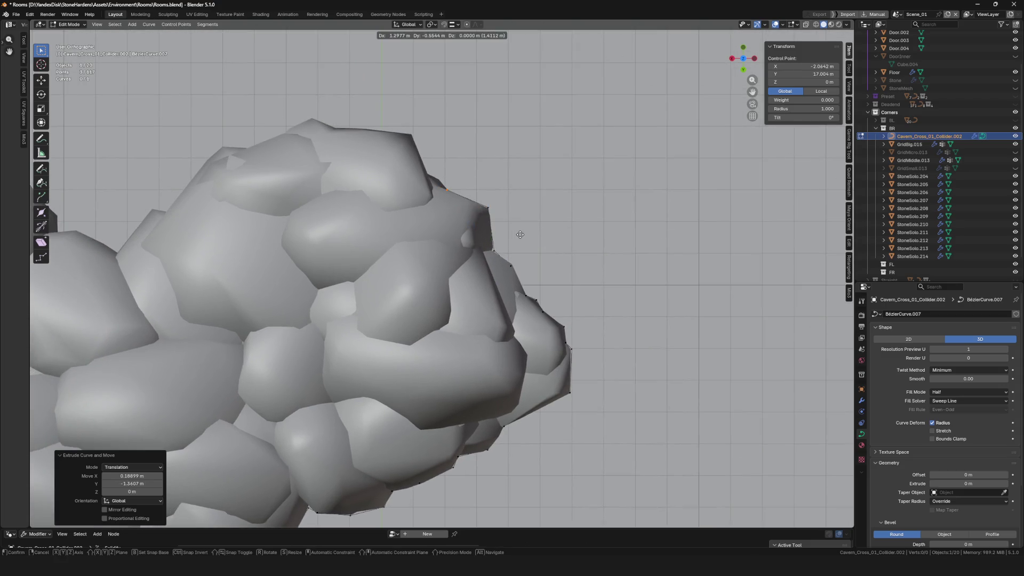
click(481, 176)
key(e)
click(422, 167)
scroll(560, 232, up, 3)
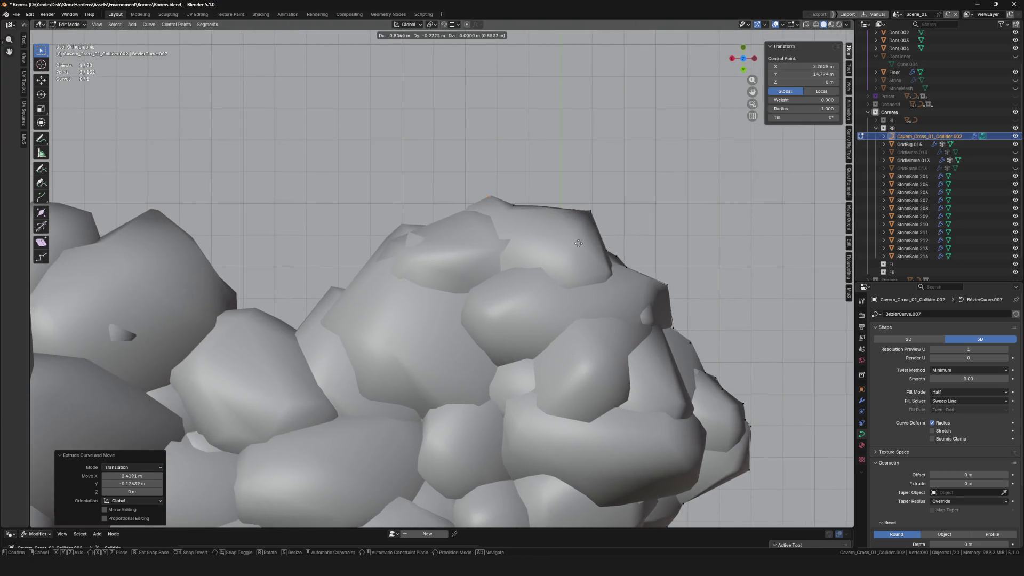
- Extrude points down along the lower-left stones of the corner
key(e)
click(512, 269)
key(e)
click(416, 331)
key(e)
click(380, 377)
key(e)
click(319, 358)
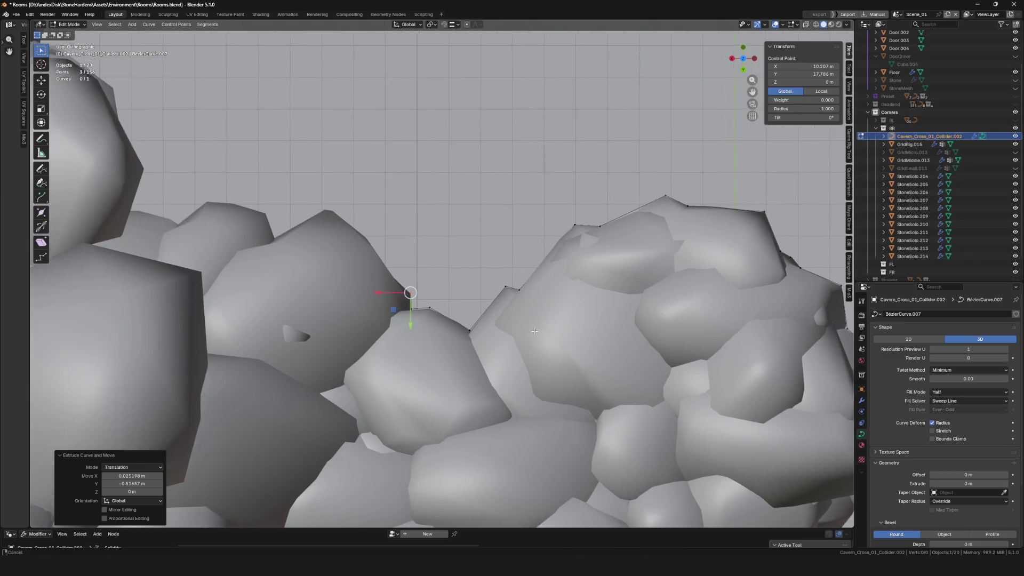
- Carry the curve on around the stone corners and up to the upper stone edge
key(e)
click(505, 306)
key(e)
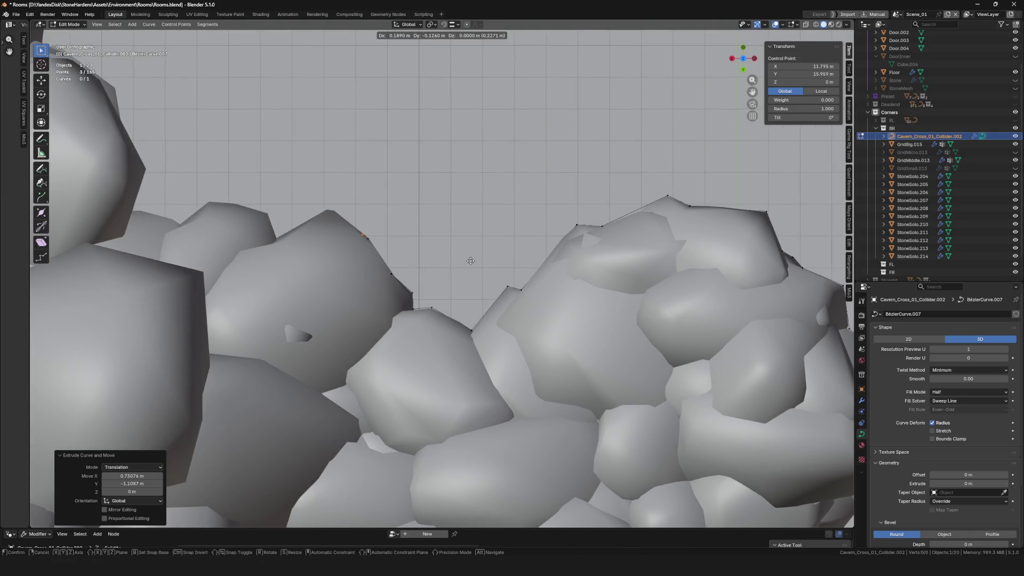
click(380, 268)
click(370, 253)
scroll(566, 240, left, 5)
key(e)
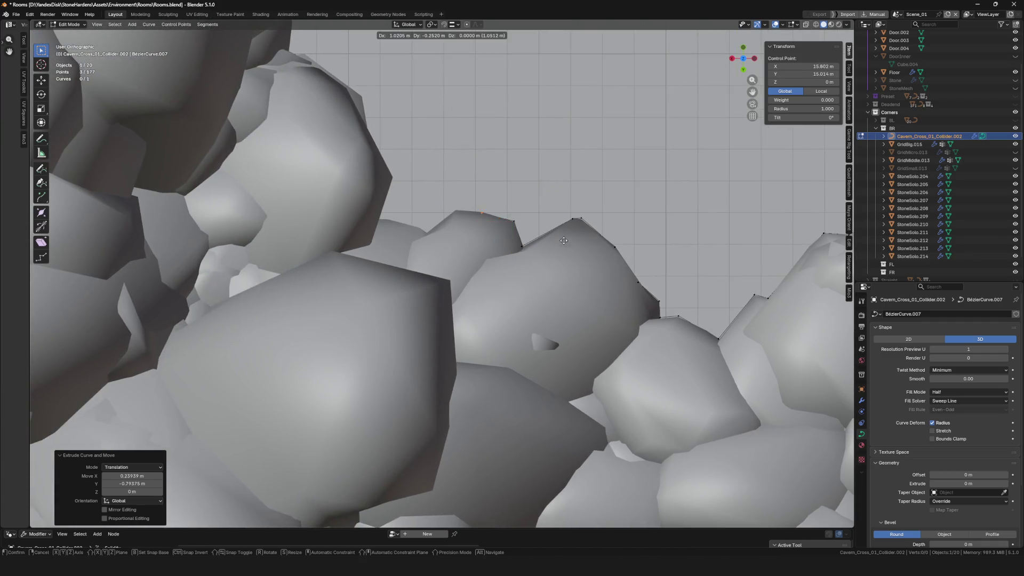
click(510, 259)
key(e)
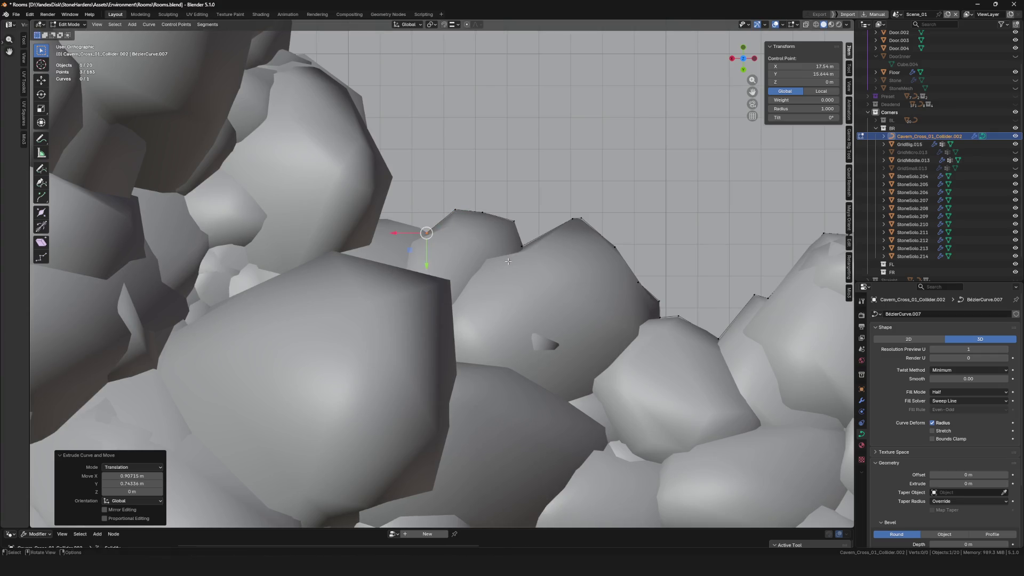
click(462, 246)
key(e)
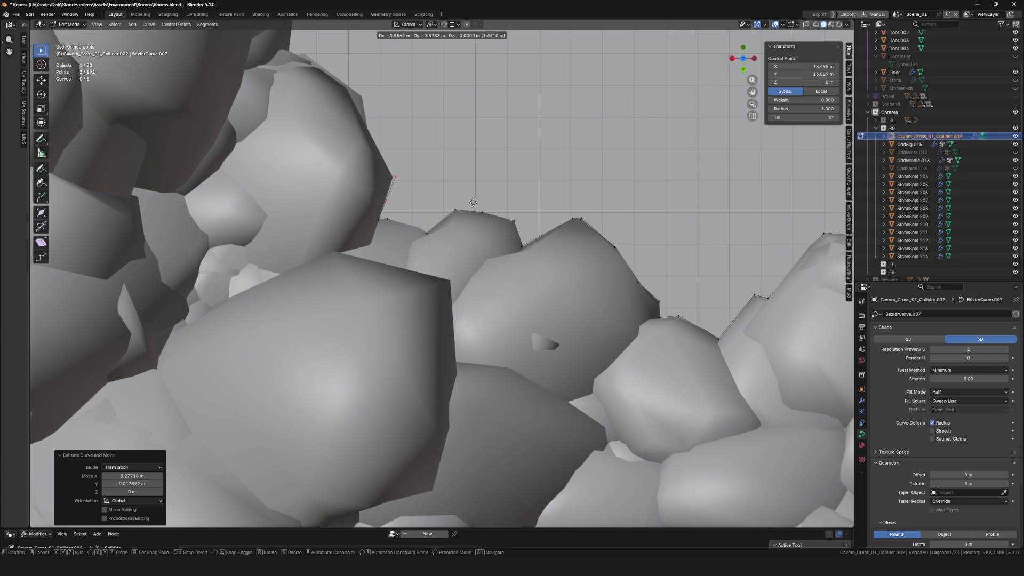
click(438, 123)
scroll(449, 200, down, 2)
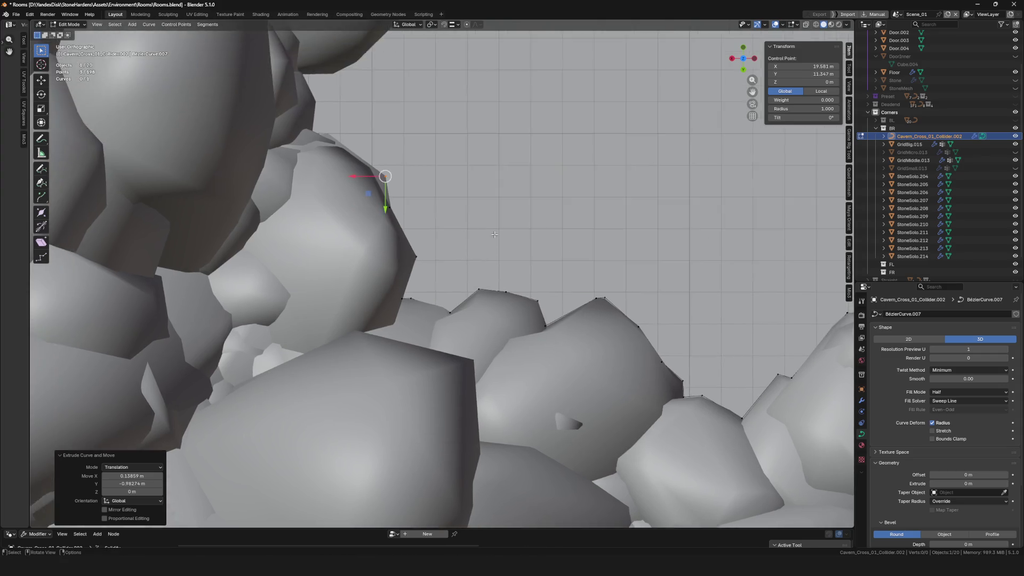
scroll(457, 229, down, 4)
scroll(469, 229, up, 2)
scroll(489, 227, up, 4)
- Add further extruded points following the upper stone outline
key(e)
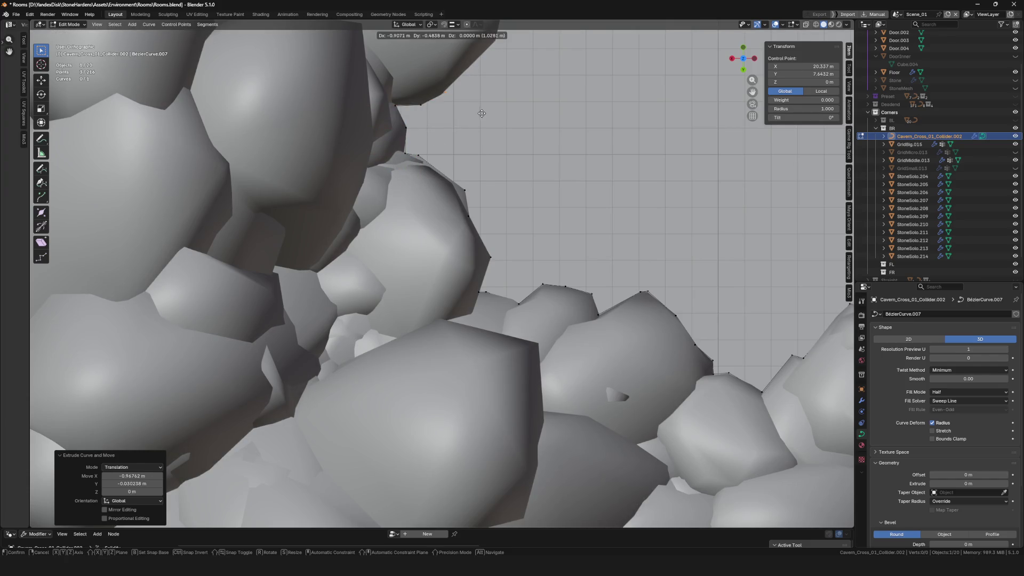
scroll(483, 202, up, 3)
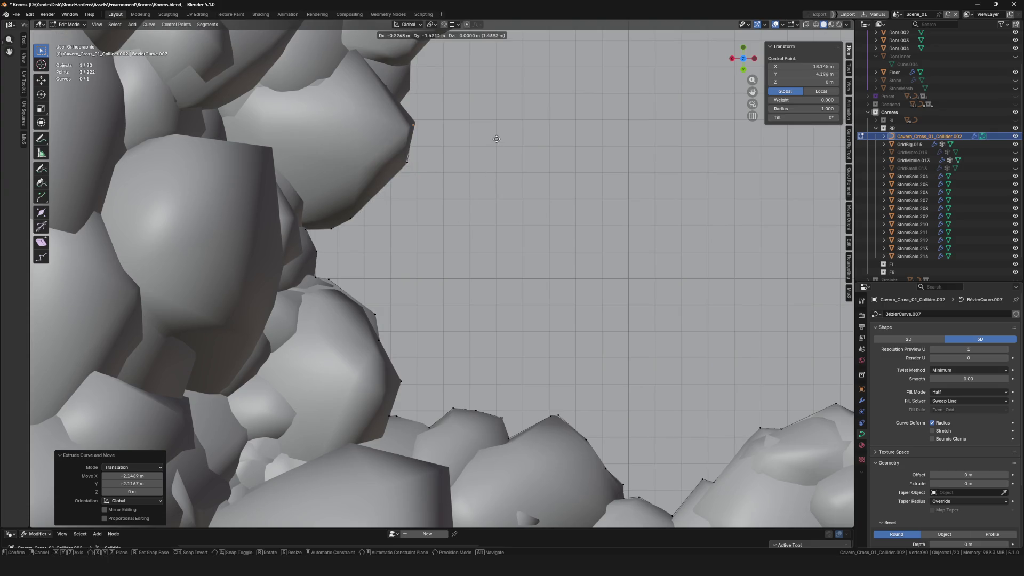
click(483, 119)
scroll(504, 229, up, 2)
key(e)
click(503, 217)
key(e)
click(570, 176)
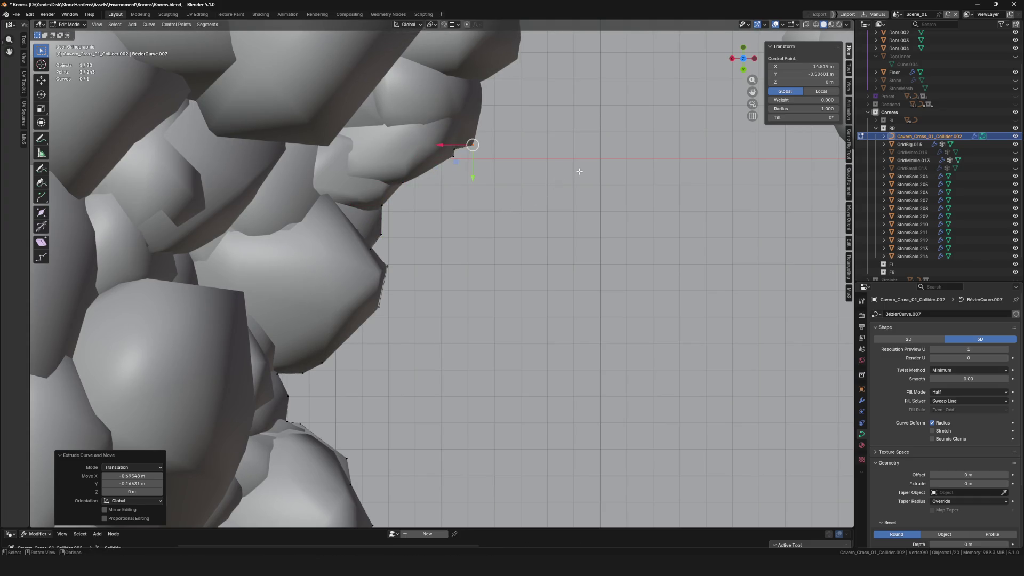
scroll(513, 200, down, 2)
key(e)
click(496, 204)
key(e)
click(537, 175)
- Extend the curve across the top stones, pinning a point at each corner
key(e)
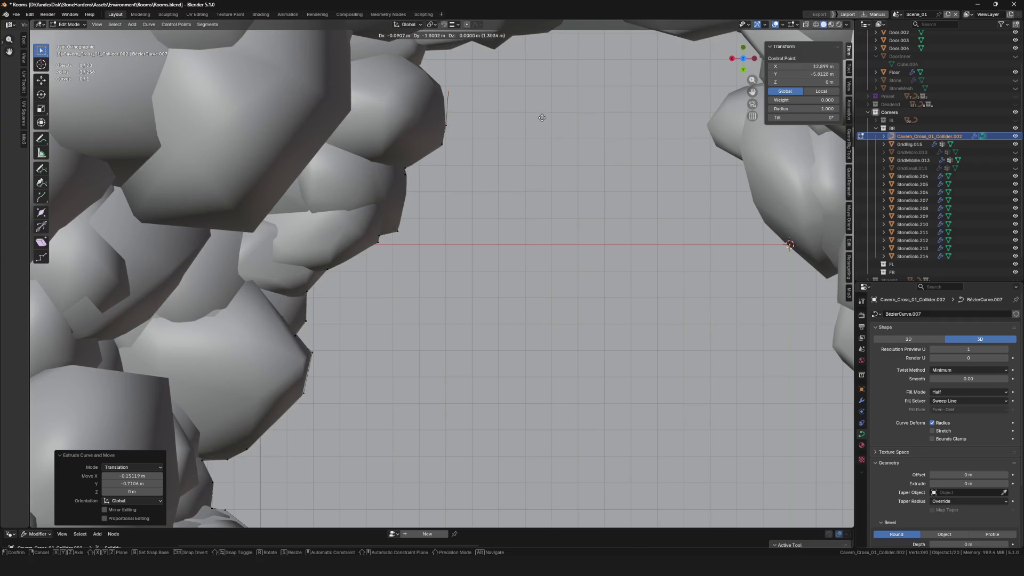
click(542, 118)
key(e)
scroll(480, 160, up, 4)
click(437, 143)
key(e)
click(409, 96)
key(e)
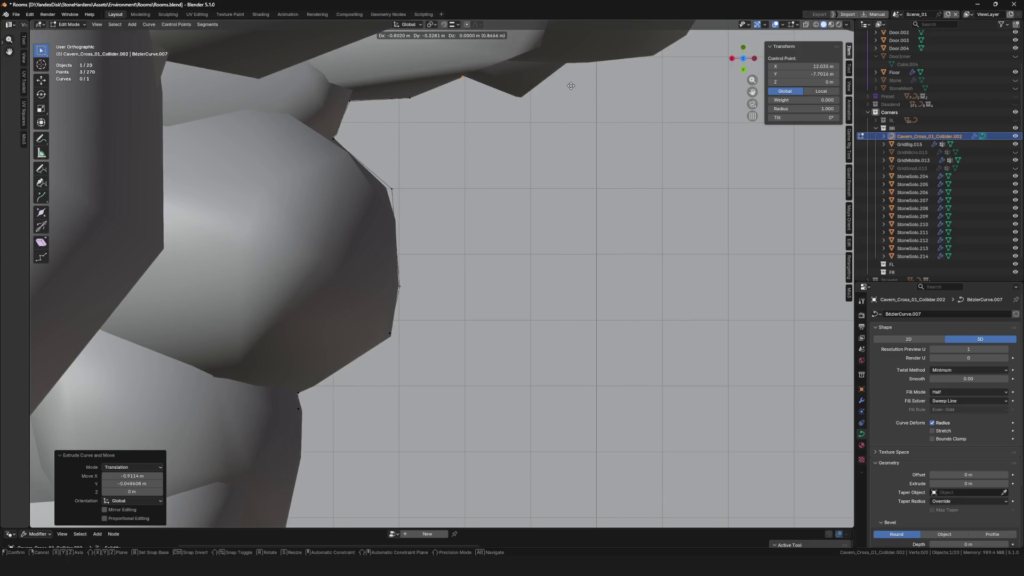
click(639, 115)
key(e)
click(490, 167)
- Trace the curve out to the far stone edge and down its corner
key(e)
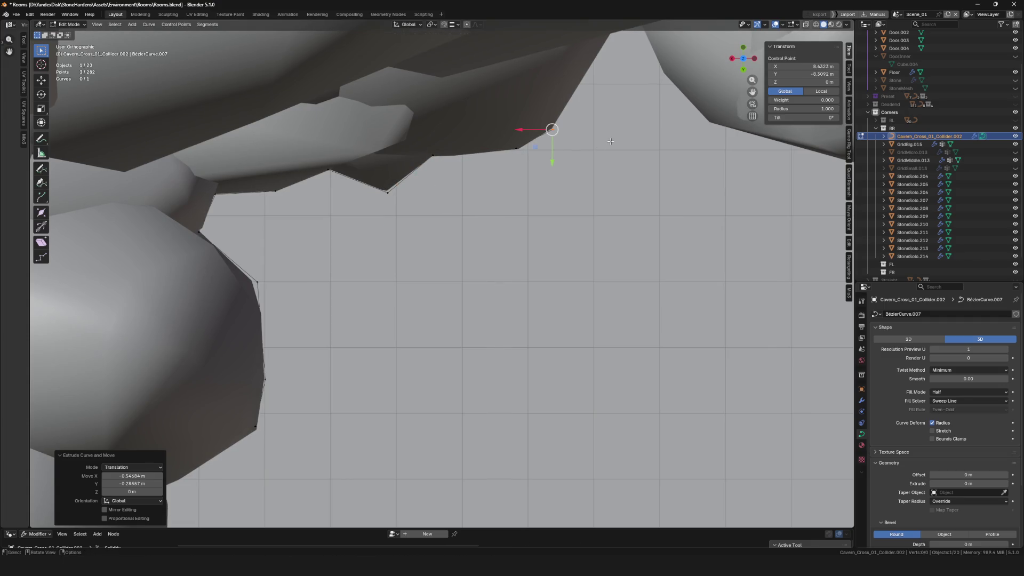
scroll(611, 140, down, 2)
scroll(560, 141, down, 2)
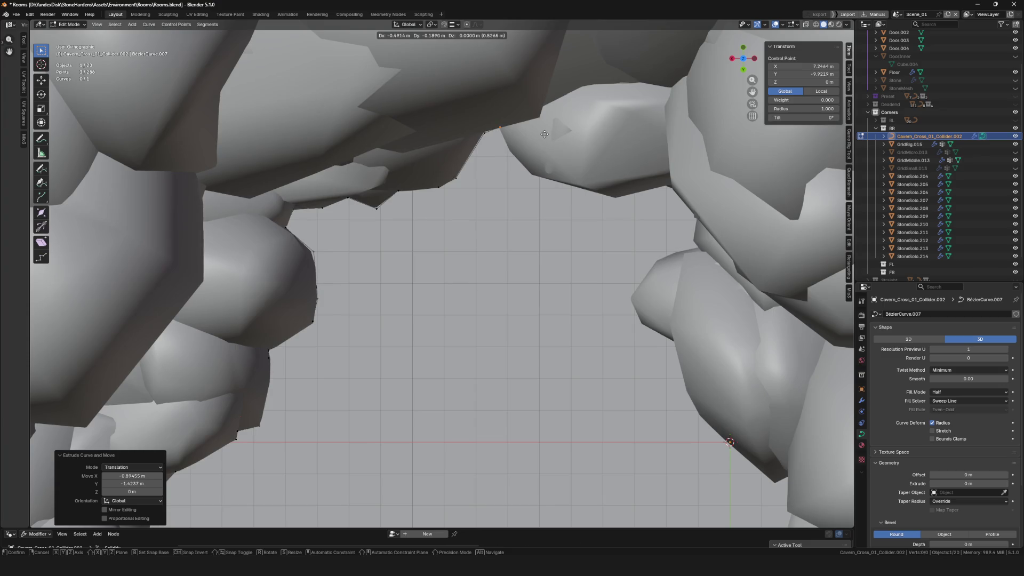
click(557, 165)
key(e)
click(714, 195)
key(e)
click(743, 229)
key(e)
click(648, 296)
scroll(525, 215, down, 10)
scroll(524, 215, up, 7)
scroll(517, 192, up, 4)
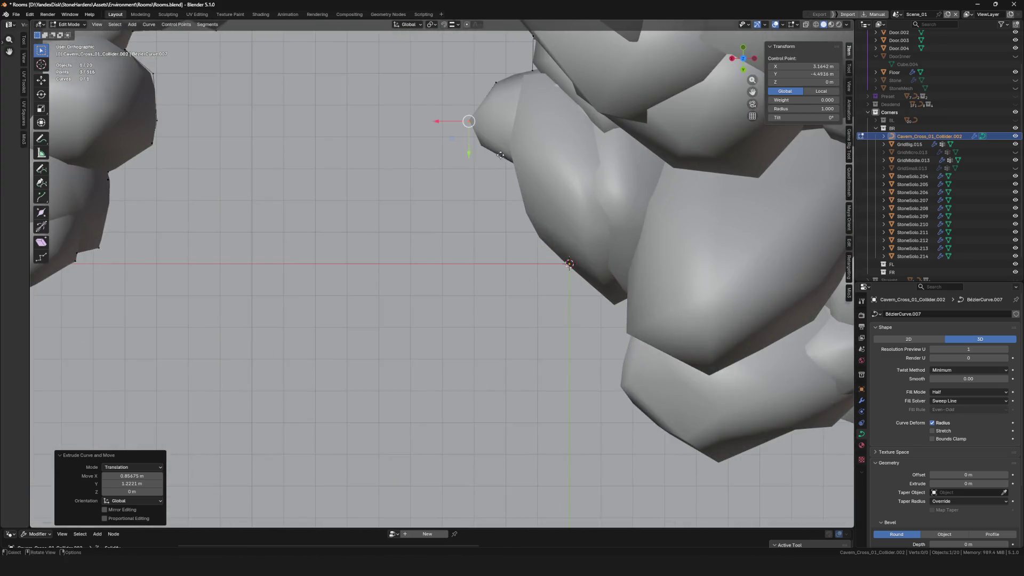
- Finish this pass by extruding points down to the lower stone corner
key(e)
click(513, 167)
scroll(572, 189, down, 3)
scroll(528, 240, up, 3)
key(e)
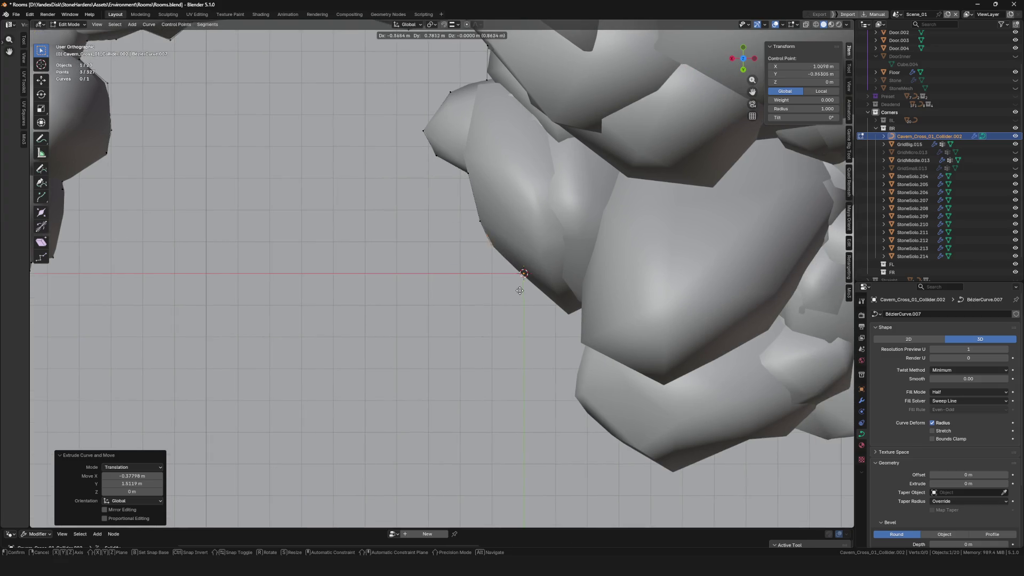
click(597, 360)
key(e)
click(615, 392)
scroll(615, 393, down, 3)
key(e)
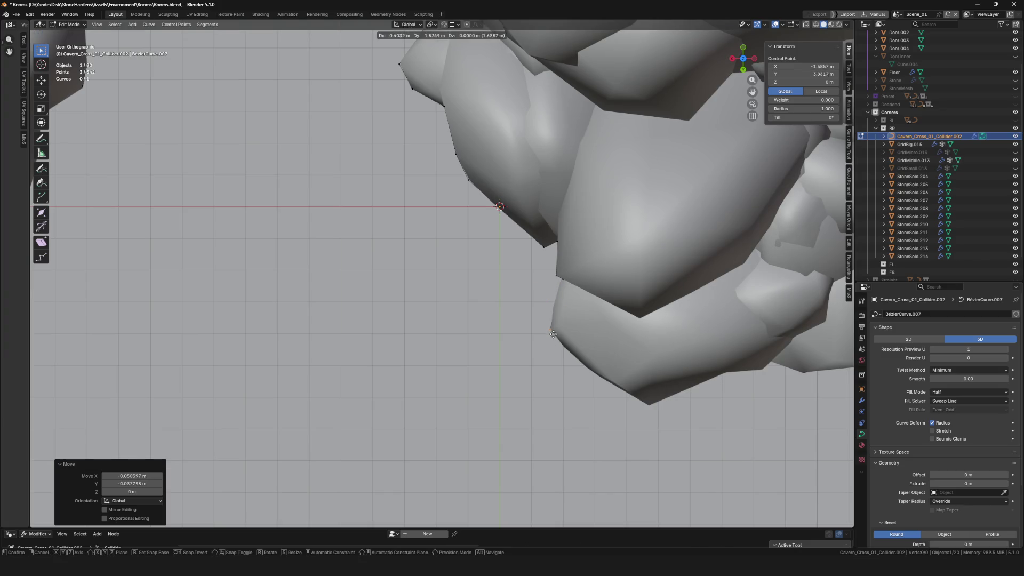
click(553, 334)
scroll(553, 334, down, 3)
key(e)
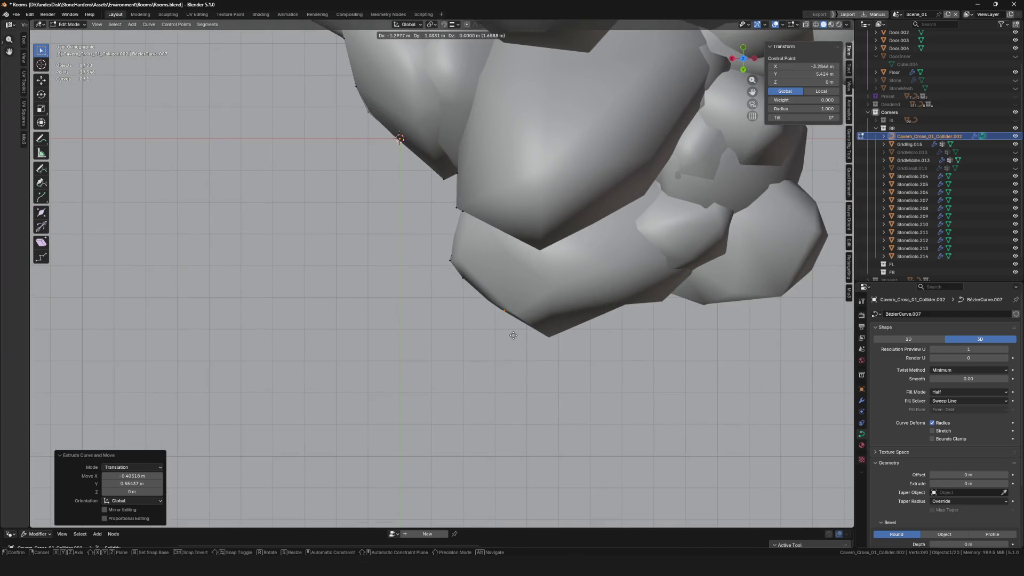
click(637, 329)
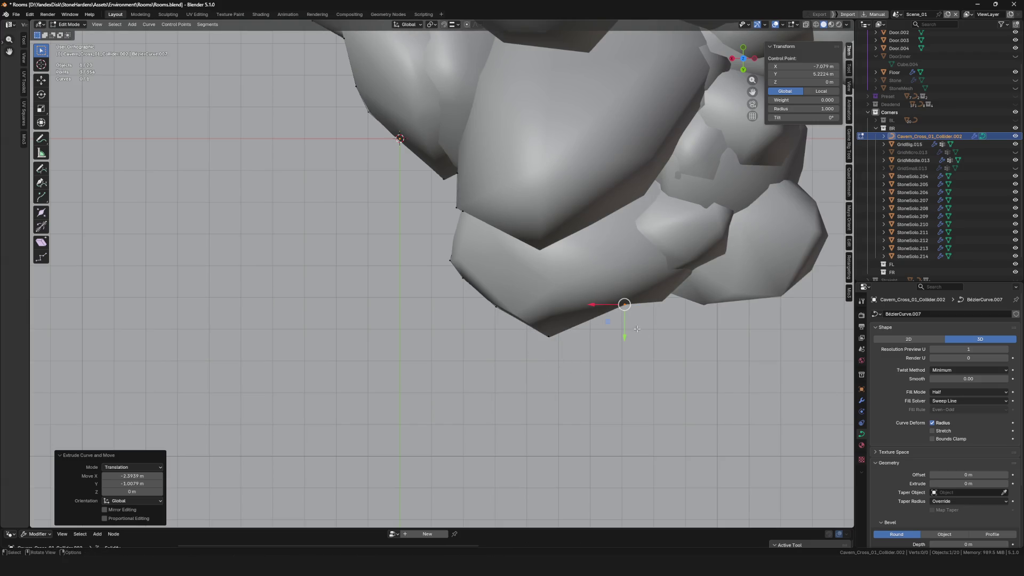
scroll(637, 329, down, 3)
key(e)
- Extrude a run of curve points along the stone outline, climbing corner by corner to the upper edge
click(488, 310)
key(e)
click(495, 303)
key(e)
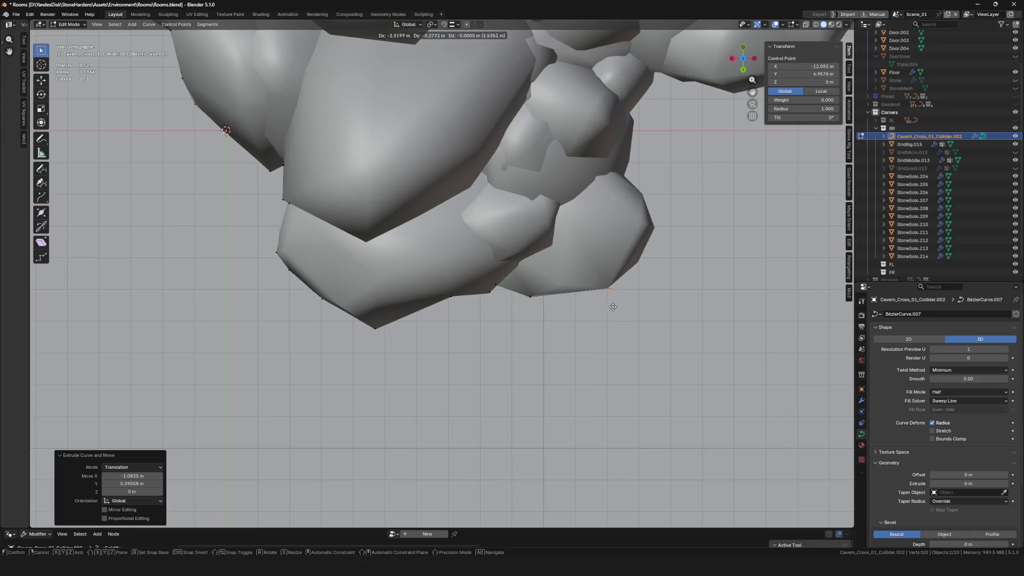
click(613, 293)
key(e)
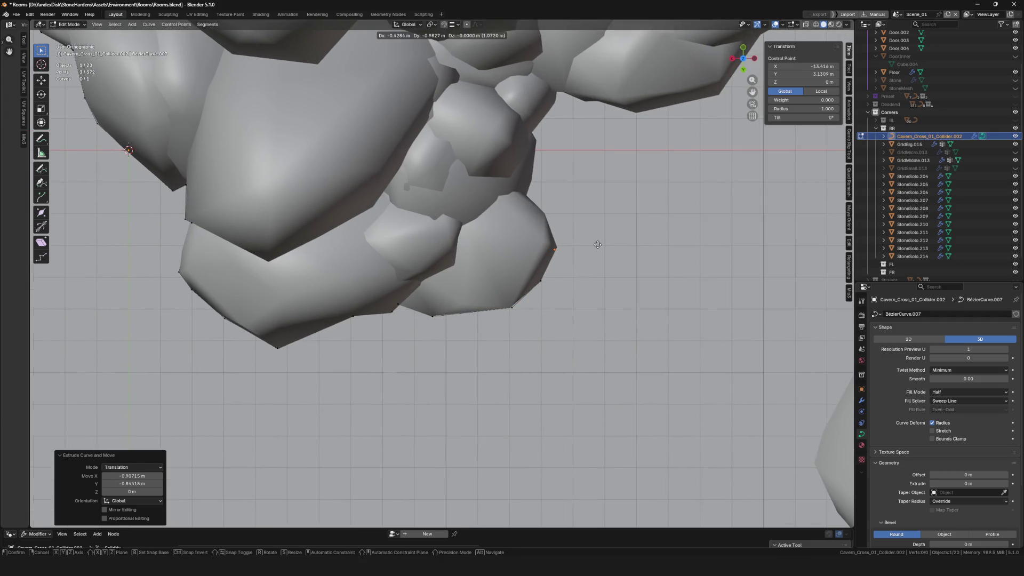
click(589, 201)
key(e)
click(545, 214)
key(e)
key(e)
scroll(512, 216, up, 3)
click(461, 215)
key(e)
click(470, 148)
key(e)
click(476, 135)
key(e)
click(513, 85)
- Nudge the stray point back onto the edge and continue tracing along the upper stone's lower edge
key(g)
click(489, 133)
key(e)
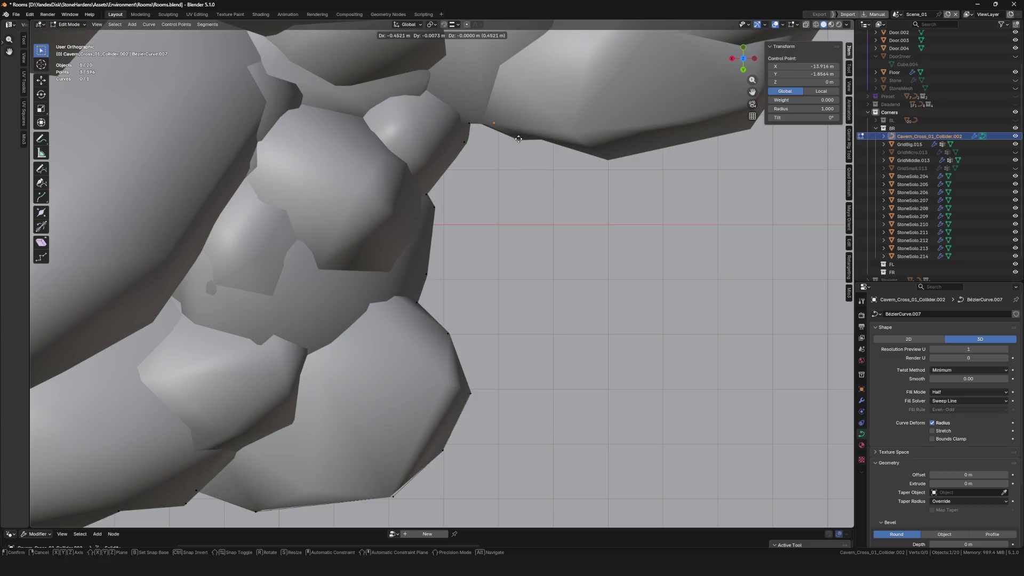
click(505, 140)
key(e)
click(528, 141)
key(e)
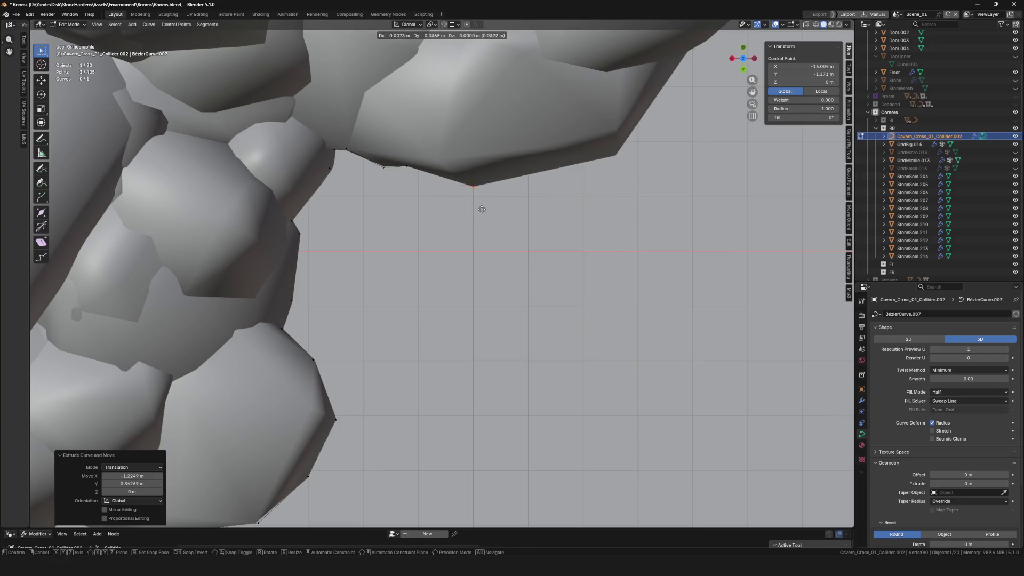
click(481, 209)
key(e)
click(645, 174)
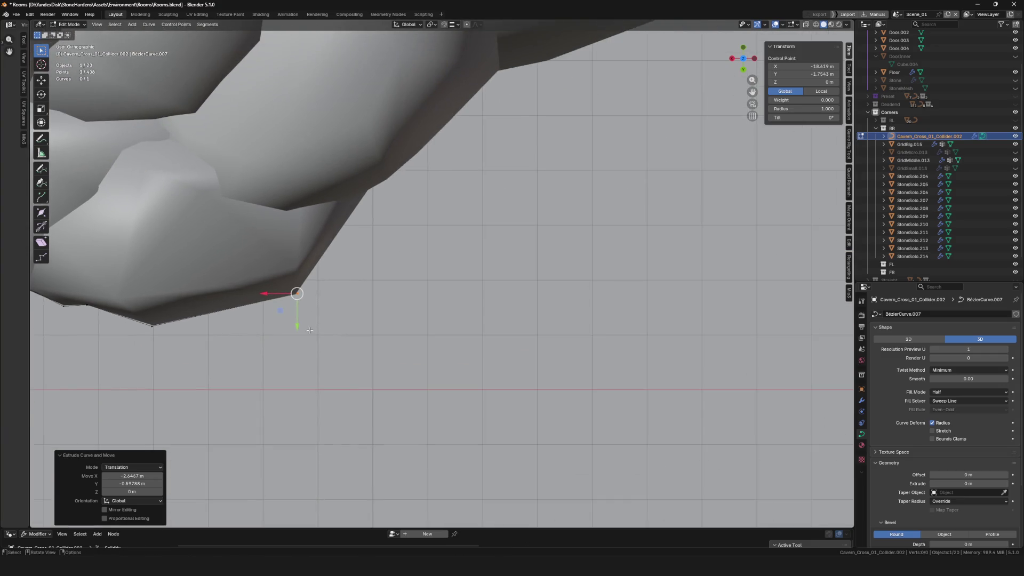
key(e)
click(483, 172)
key(e)
click(592, 64)
scroll(535, 116, down, 3)
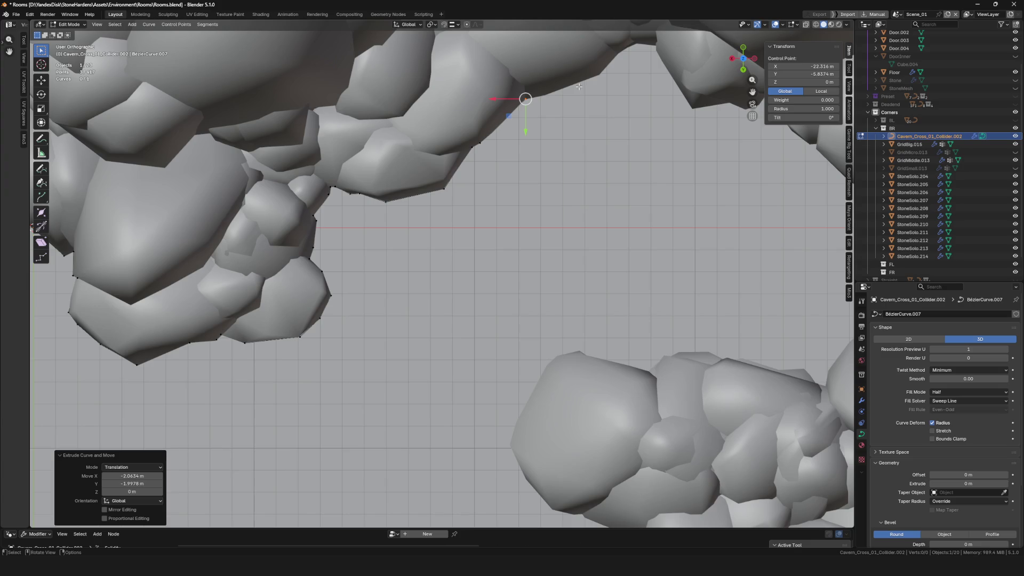
scroll(469, 211, up, 3)
scroll(373, 215, up, 3)
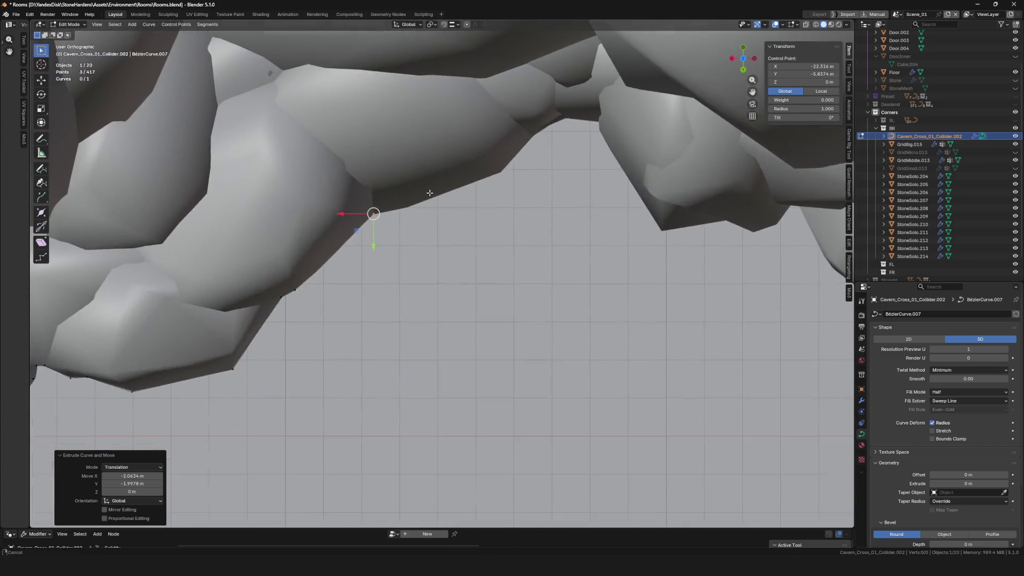
scroll(372, 215, up, 2)
- Carry the curve onward across the next stones' corners and edges toward the right
key(e)
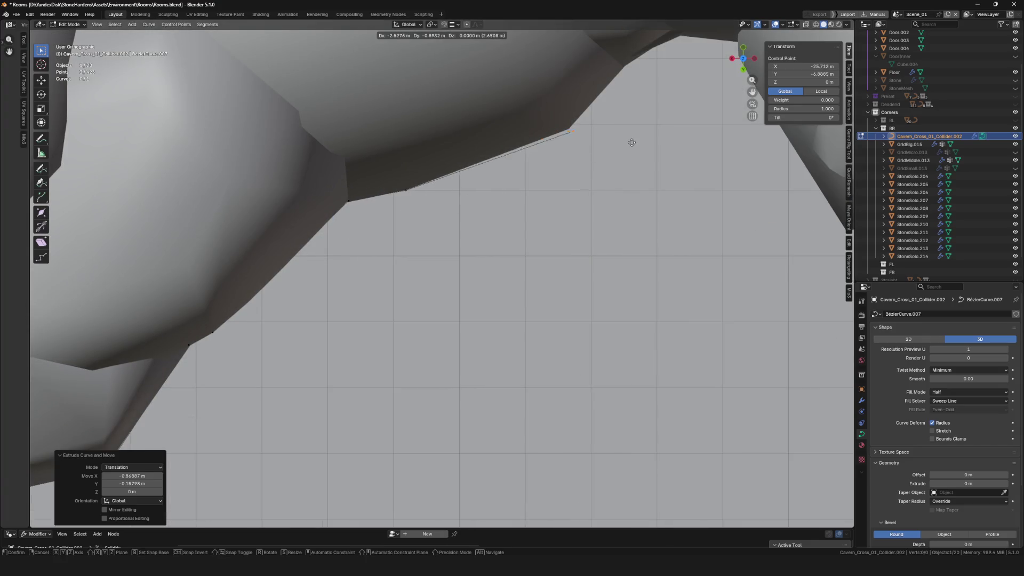
scroll(531, 165, up, 2)
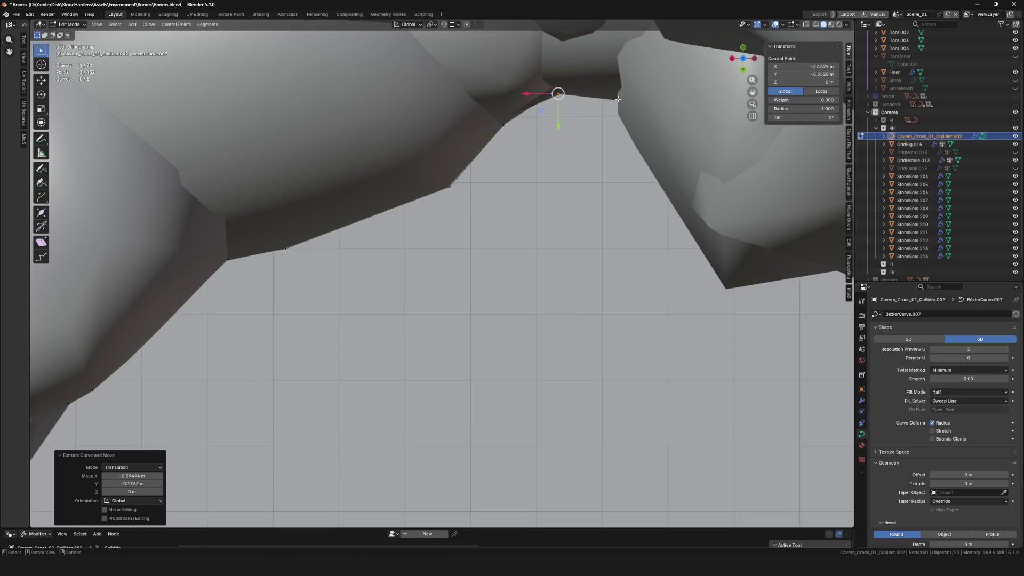
scroll(617, 112, down, 4)
scroll(576, 133, up, 2)
click(535, 295)
scroll(430, 230, up, 2)
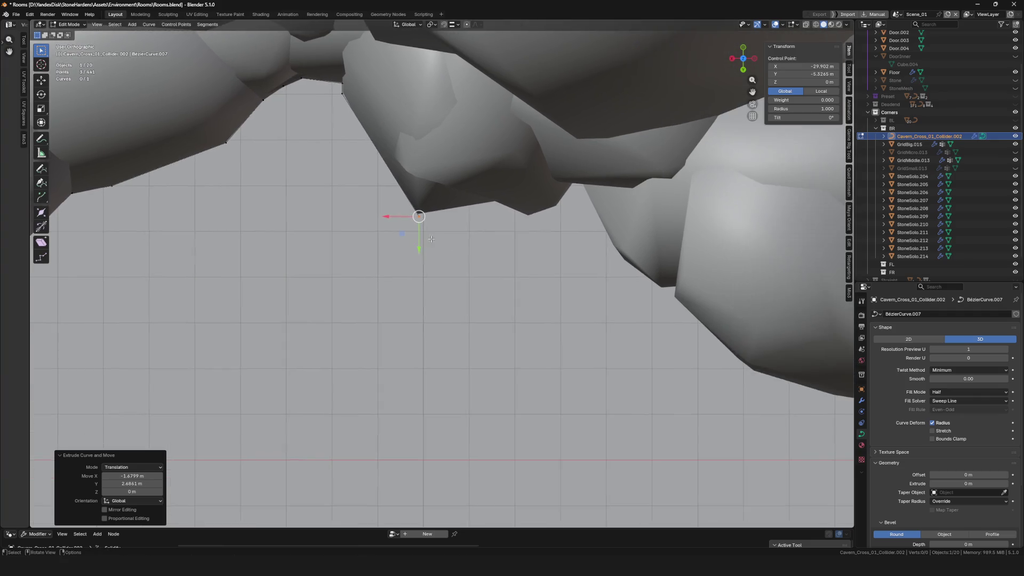
key(e)
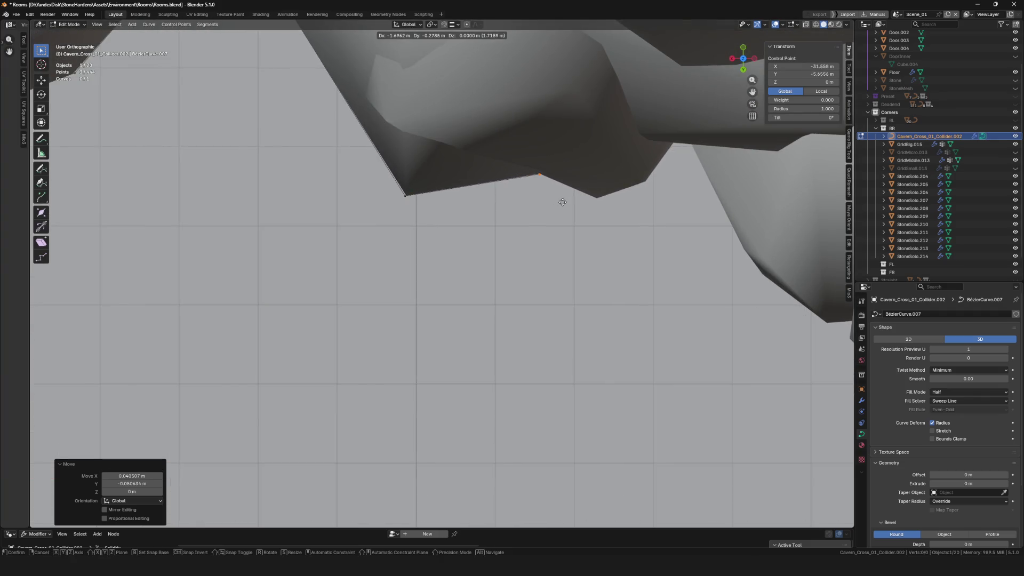
click(565, 201)
key(e)
click(621, 225)
key(e)
click(670, 210)
key(e)
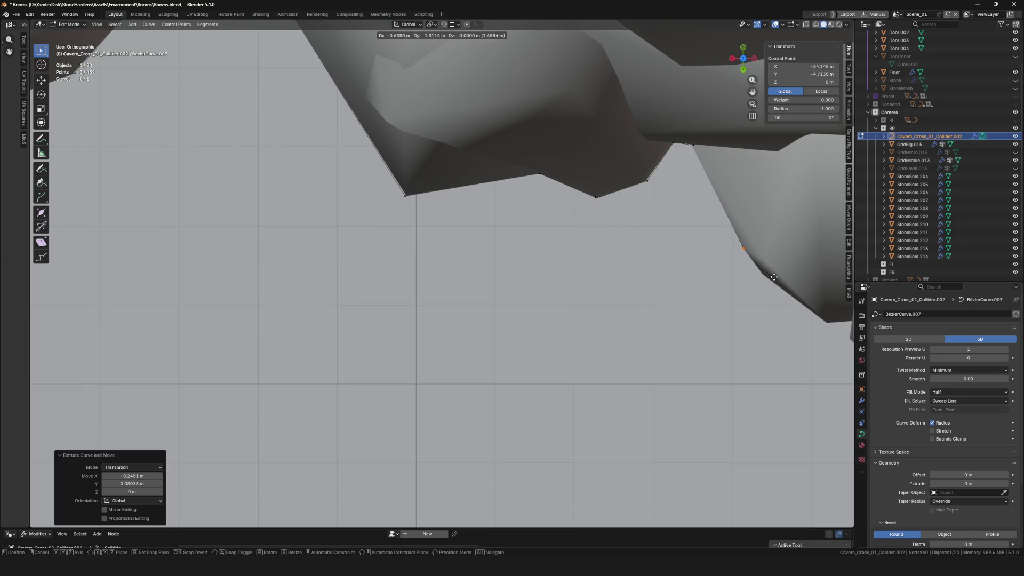
scroll(774, 277, right, 5)
click(605, 340)
- Follow the stone edge to the door frame and set the last point beside it
key(e)
scroll(632, 355, down, 3)
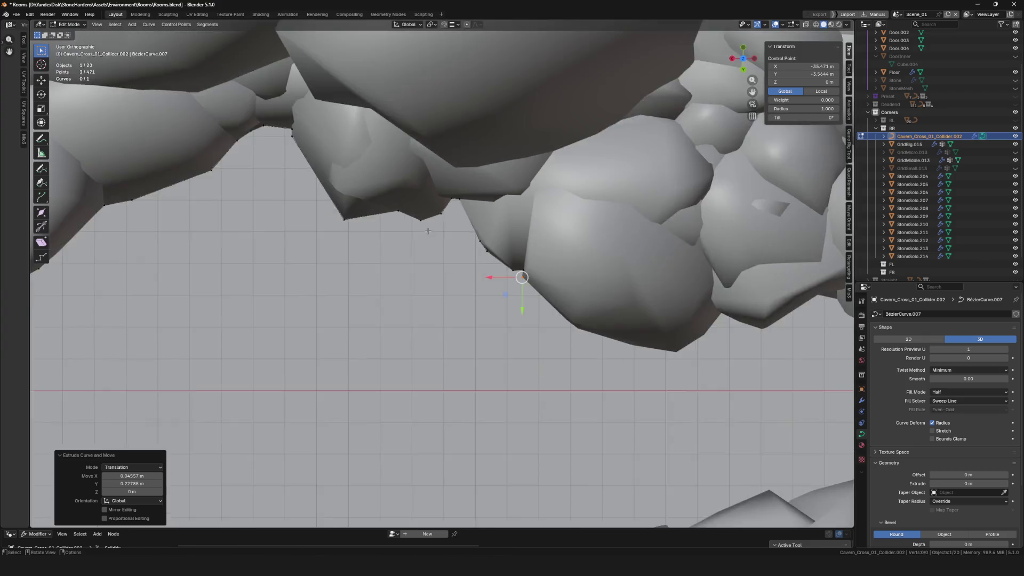
scroll(661, 339, up, 3)
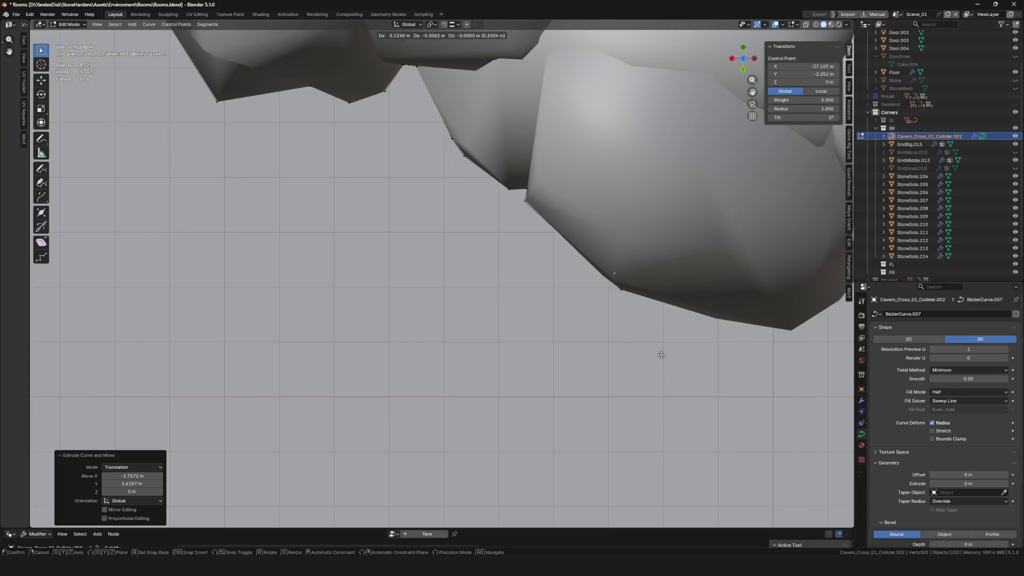
click(759, 407)
drag(759, 407, 624, 326)
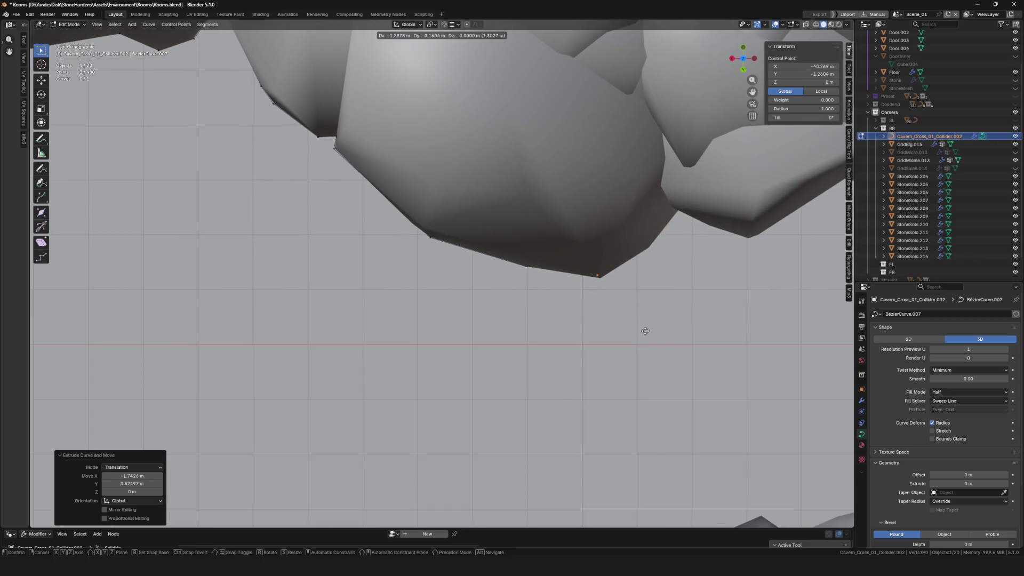
key(e)
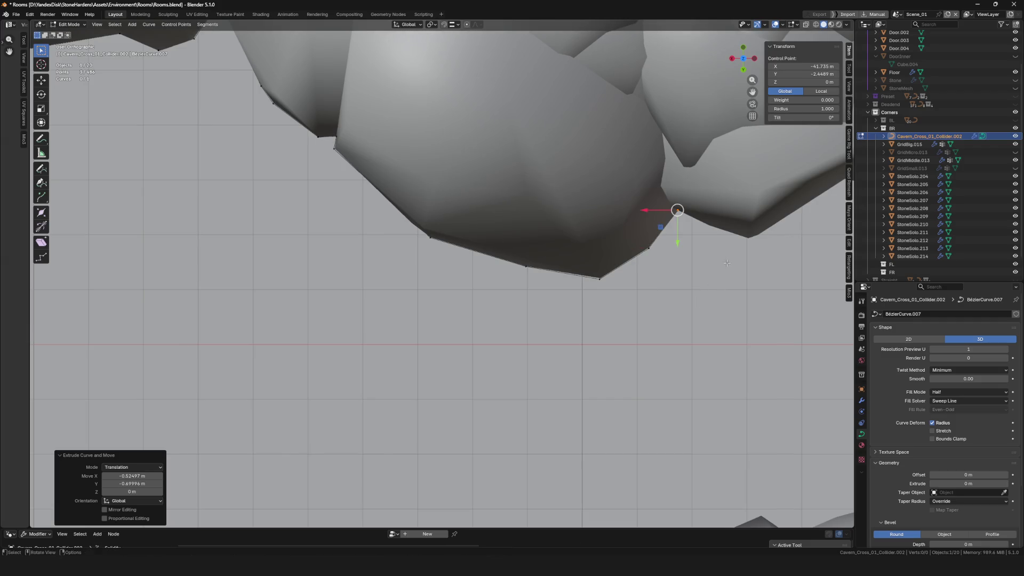
drag(674, 211, 540, 264)
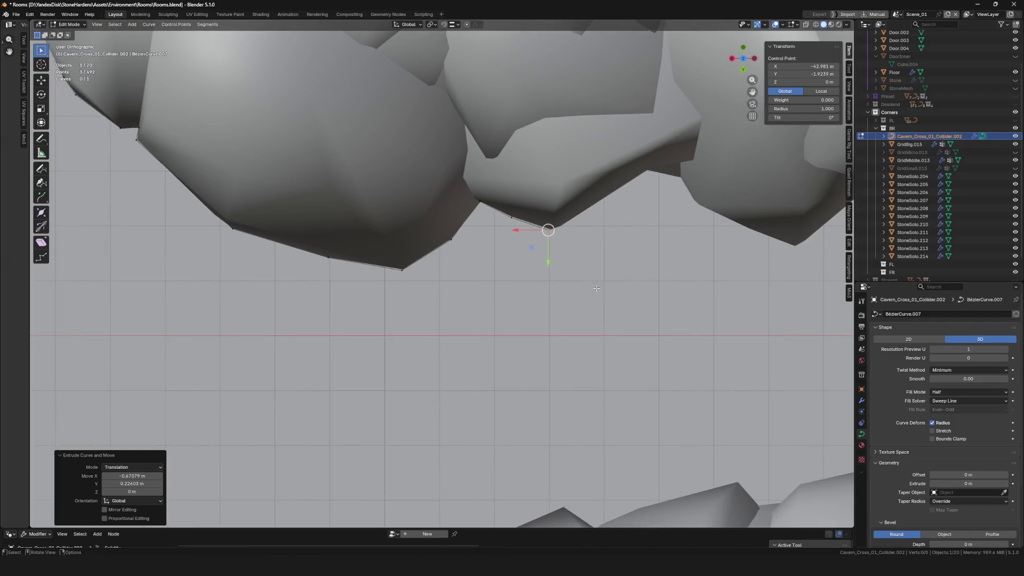
drag(697, 228, 584, 193)
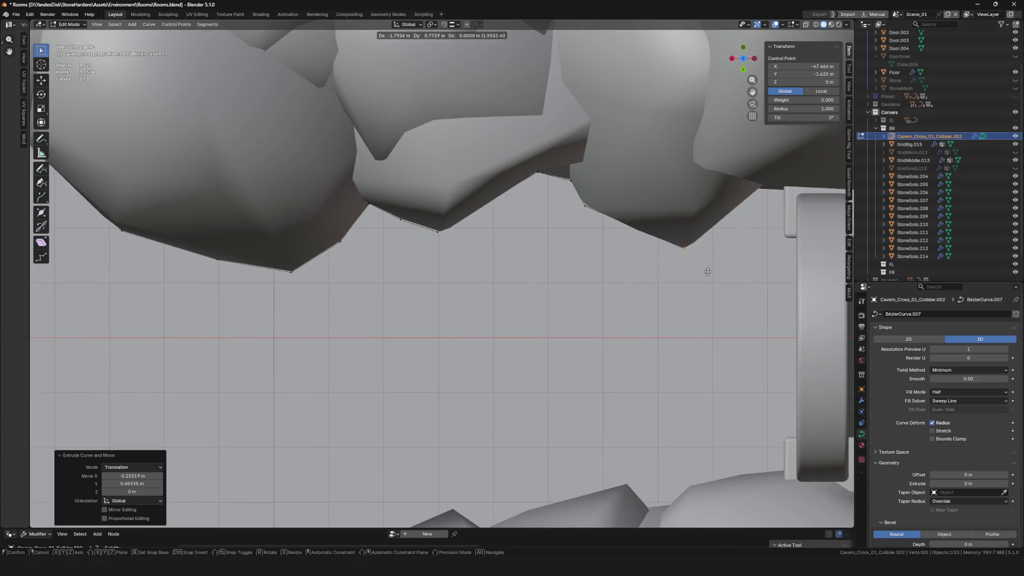
drag(707, 273, 543, 259)
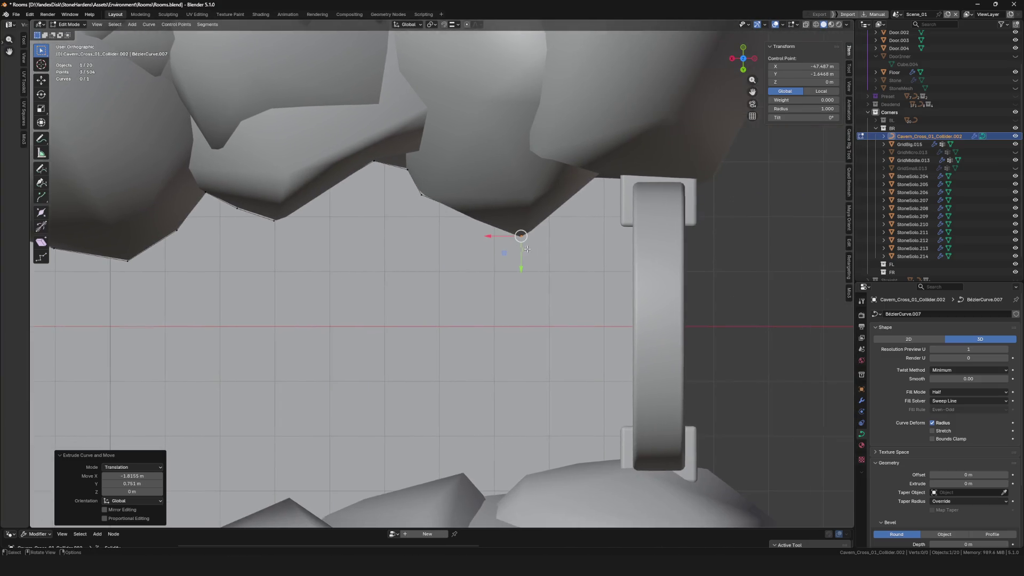
click(719, 183)
scroll(680, 240, down, 5)
scroll(640, 248, down, 4)
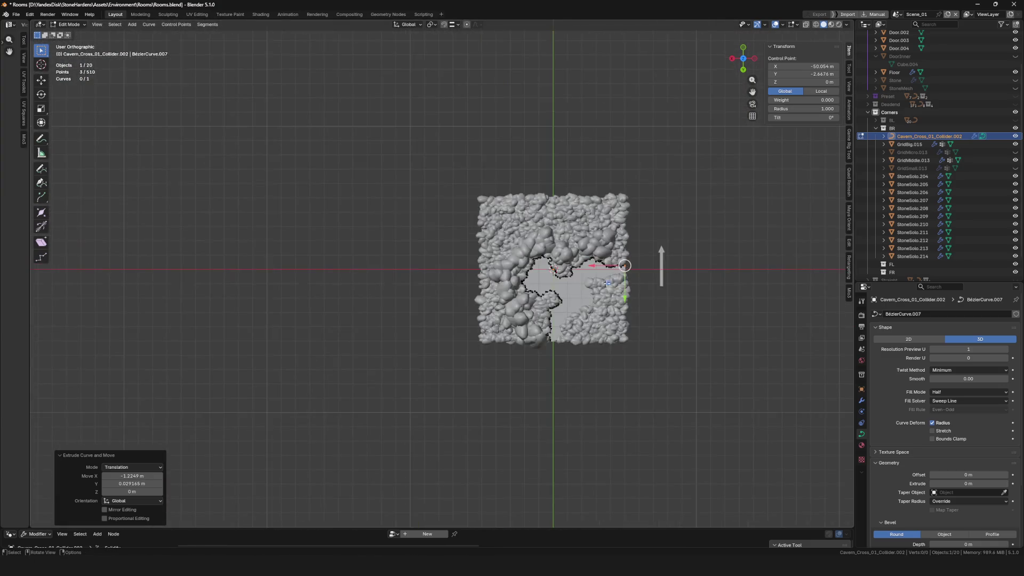
scroll(580, 255, up, 6)
scroll(580, 255, up, 5)
- Finish the point at the door frame, then start a new point past the door on the lower stone's edge
key(e)
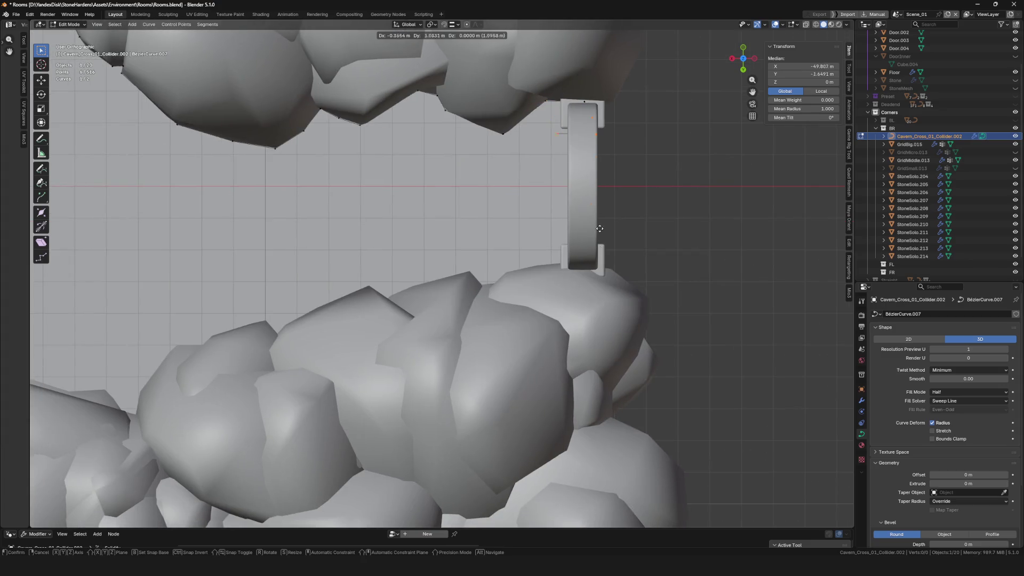
click(587, 349)
scroll(552, 264, up, 3)
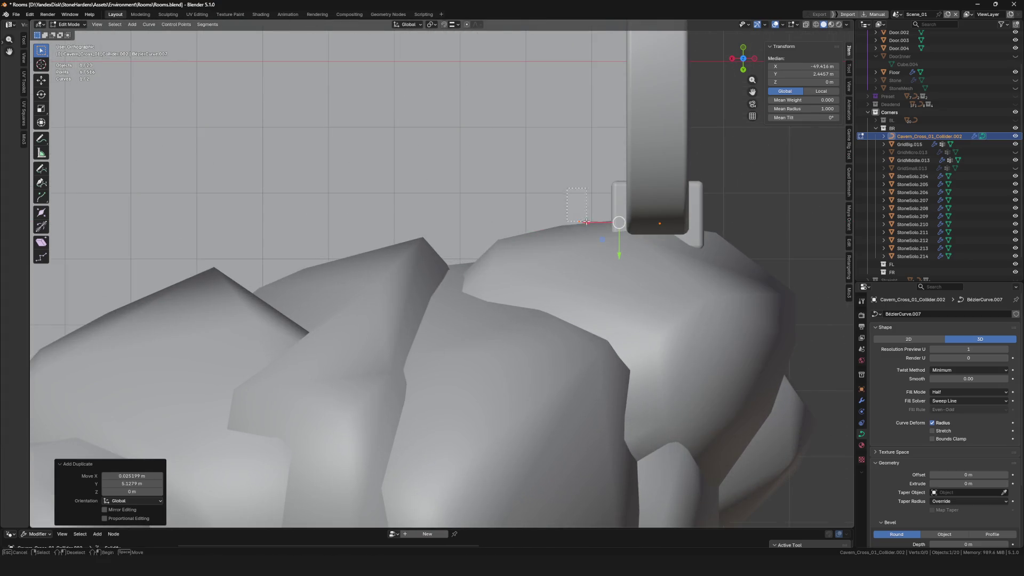
key(e)
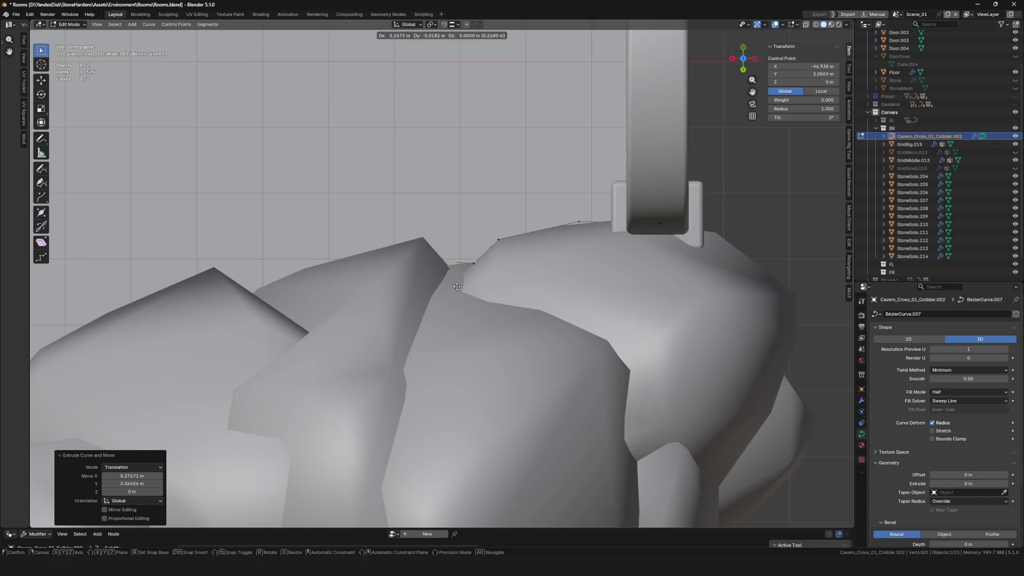
click(434, 271)
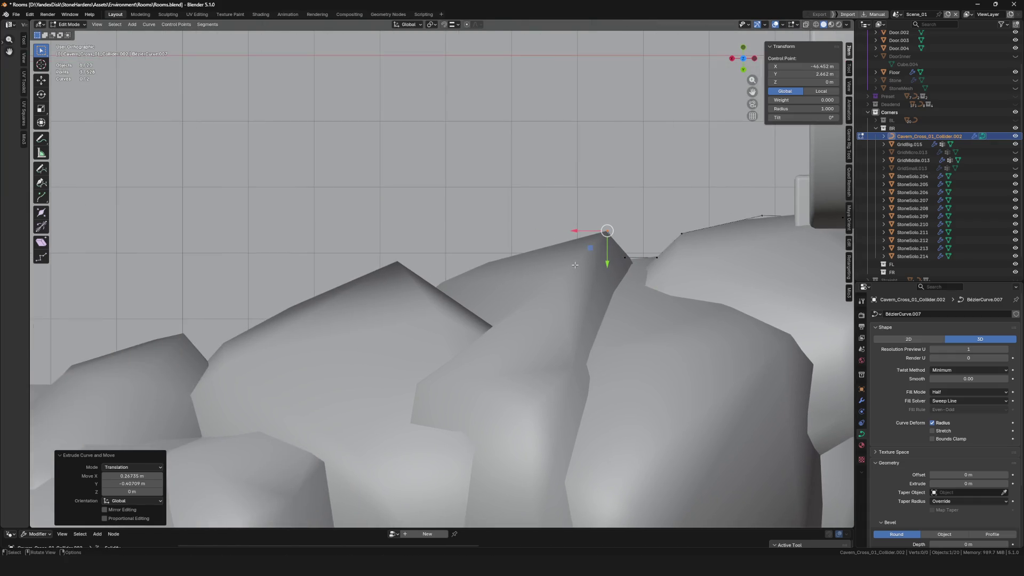
drag(575, 265, 411, 255)
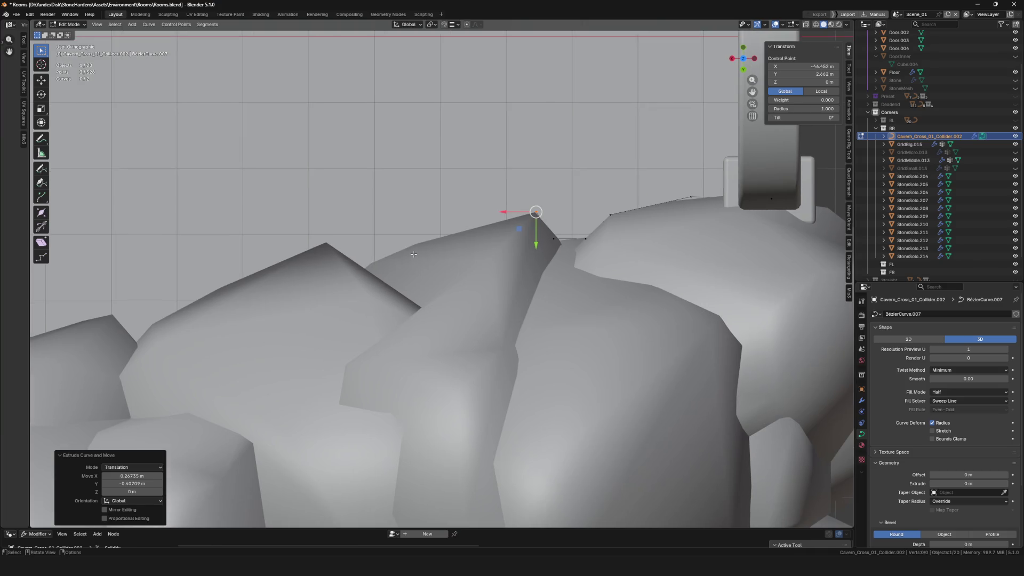
- Trace points along the top edges of the lower stones, correcting one misplaced point with G
key(e)
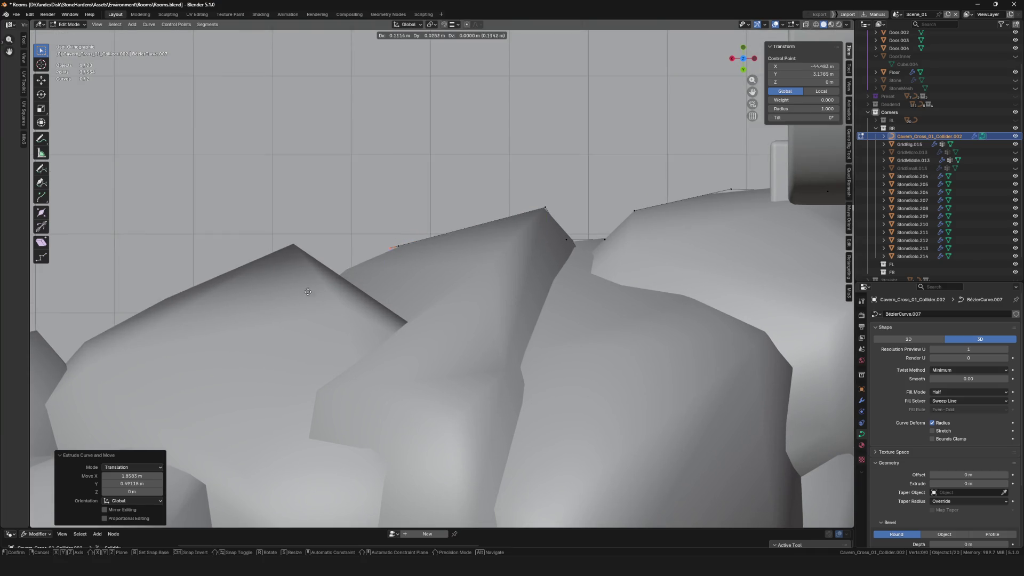
click(208, 284)
key(g)
click(538, 244)
key(g)
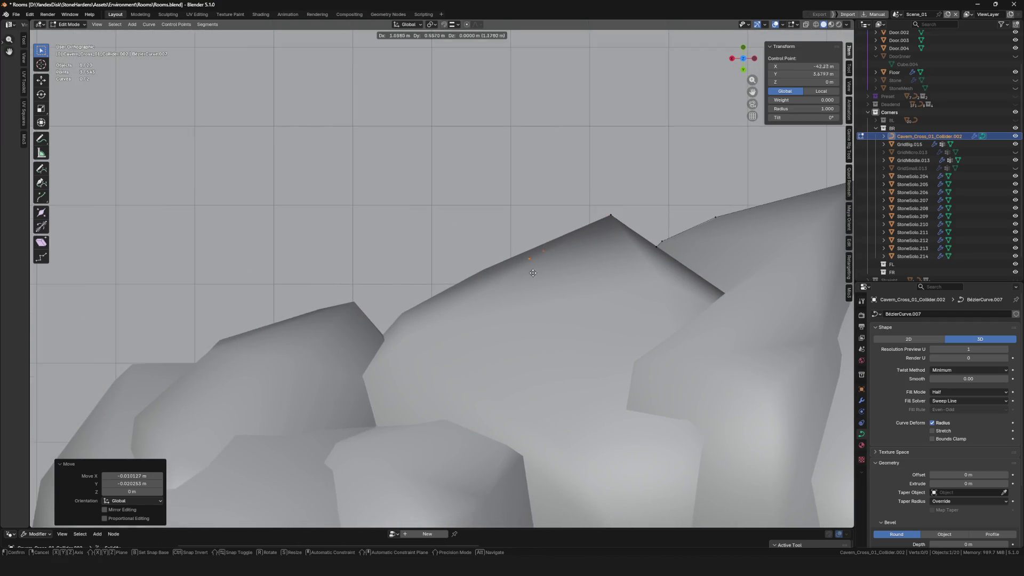
click(488, 280)
key(e)
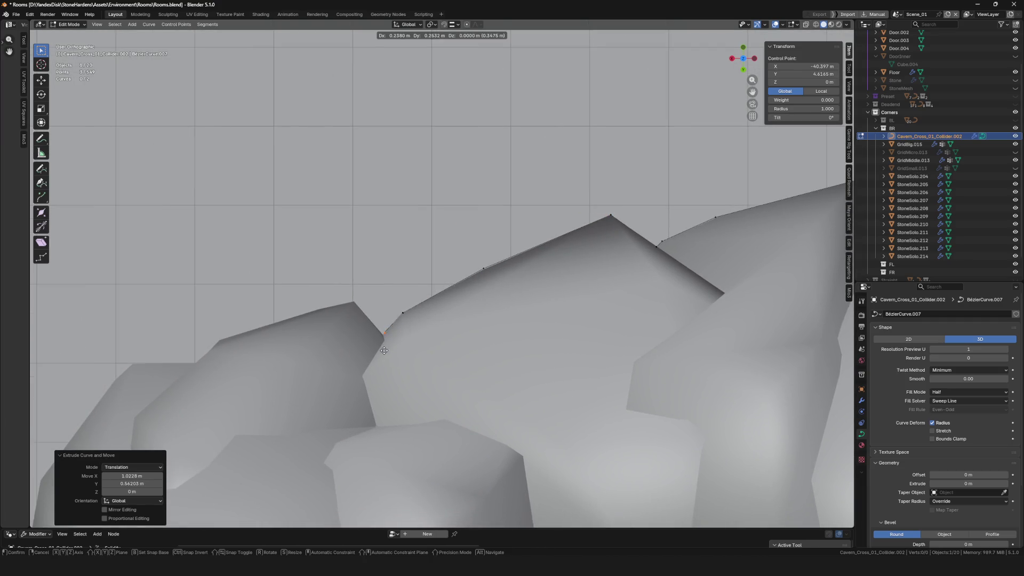
click(349, 298)
key(e)
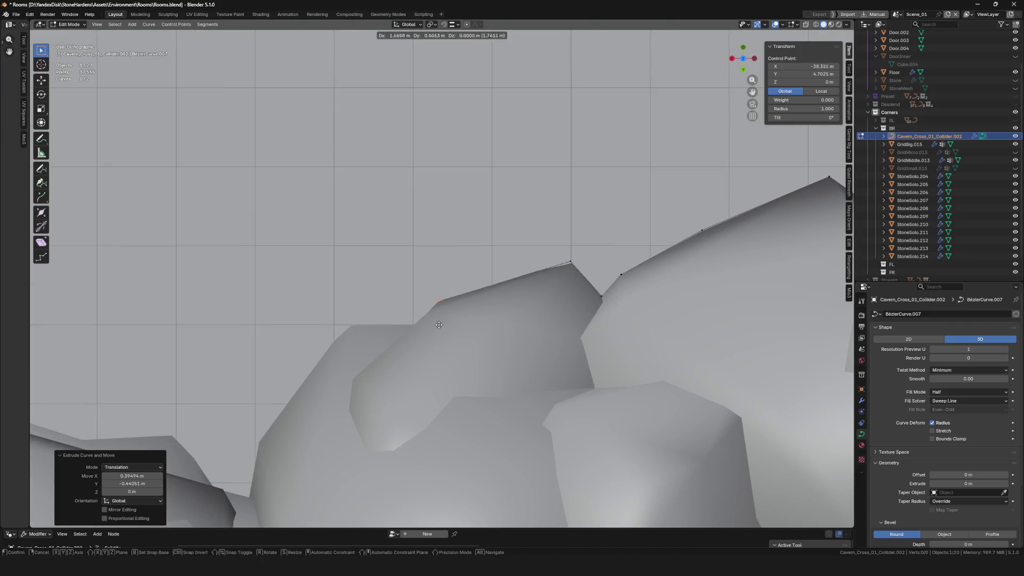
click(441, 324)
key(e)
click(506, 294)
- Continue the curve through the stone dip and around the following corners to the left
key(e)
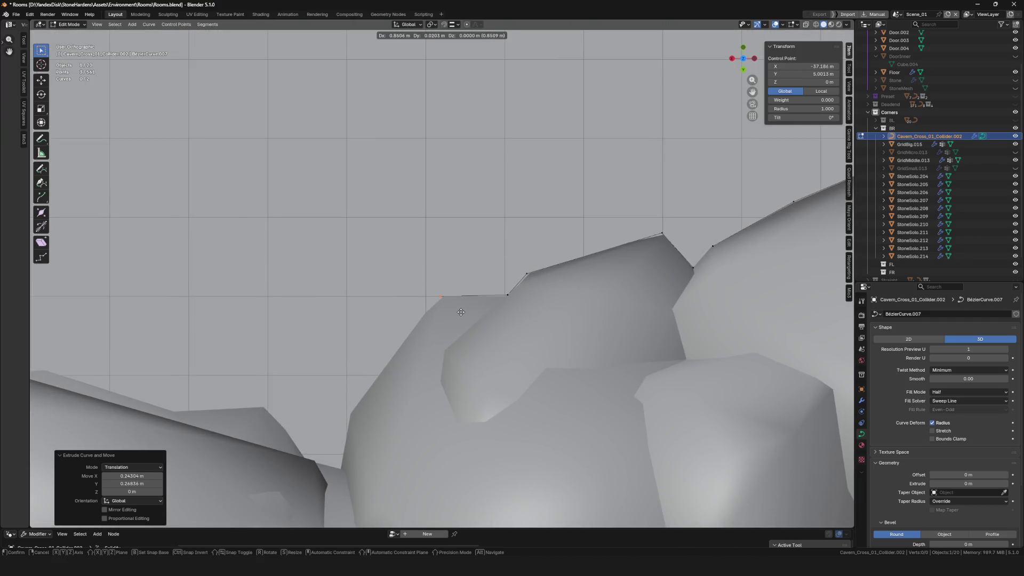
click(439, 327)
key(e)
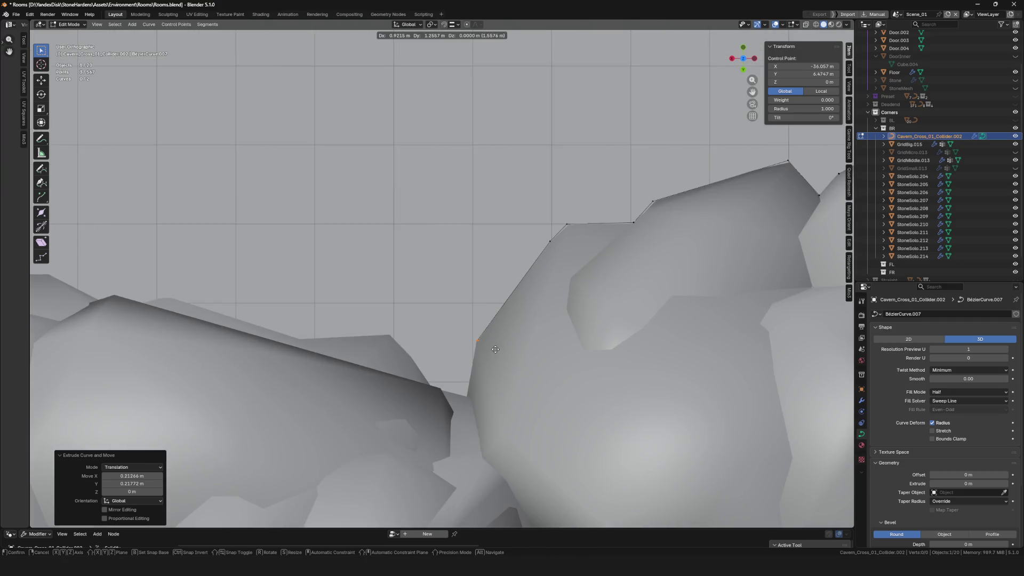
click(464, 400)
key(e)
click(433, 389)
key(e)
click(390, 336)
key(e)
click(298, 344)
key(e)
click(348, 274)
scroll(426, 280, up, 3)
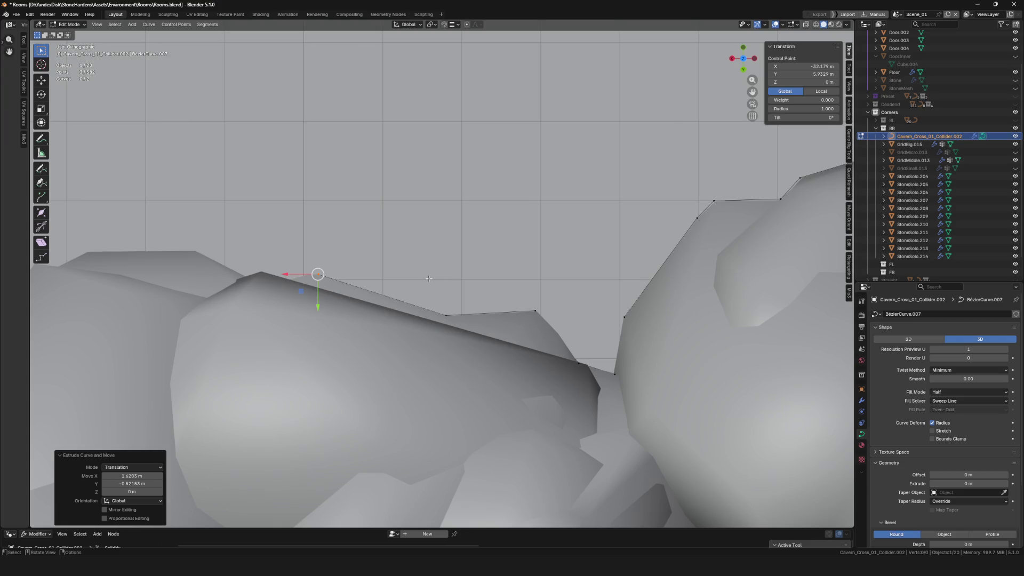
scroll(429, 279, down, 4)
scroll(468, 286, up, 2)
scroll(488, 287, up, 2)
- Extend the curve from its end along the next stone's top edge and begin descending its side
key(e)
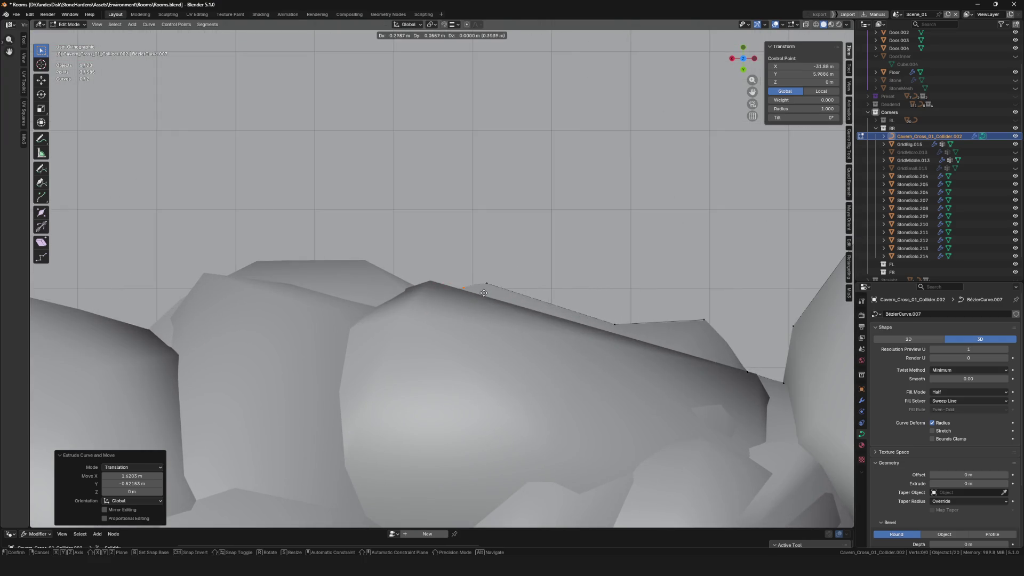
click(419, 283)
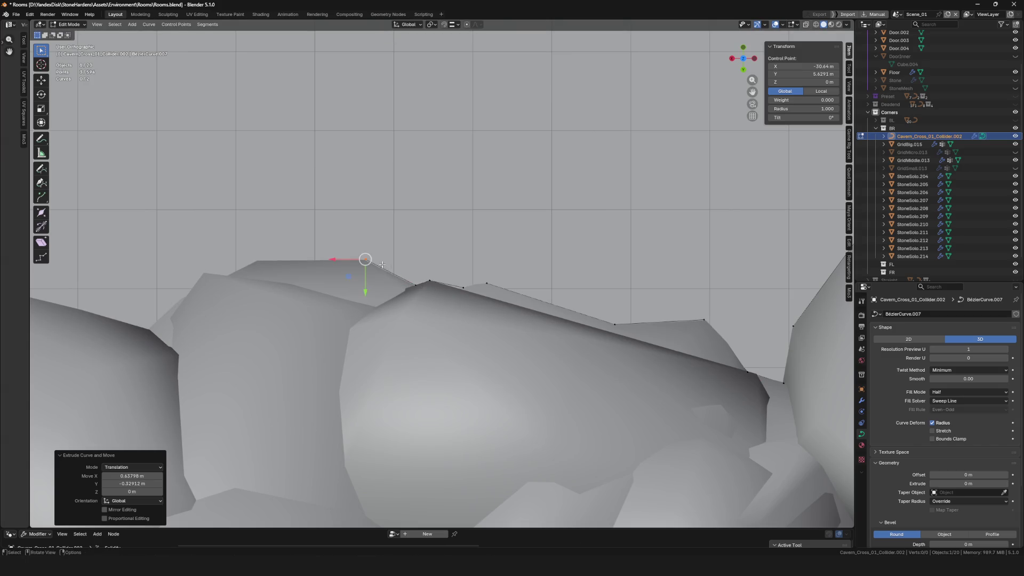
scroll(480, 286, up, 2)
key(e)
click(618, 282)
scroll(618, 282, up, 2)
key(e)
click(460, 320)
key(e)
click(448, 307)
key(e)
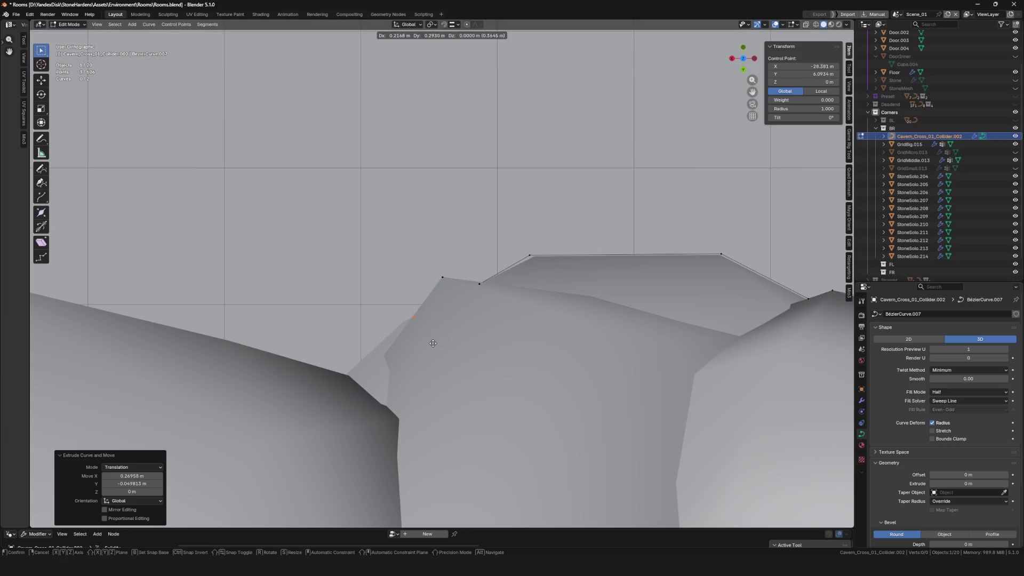
- Trace points from the joint between two stones along the rock edge down to its corner
click(357, 405)
scroll(480, 336, down, 3)
key(e)
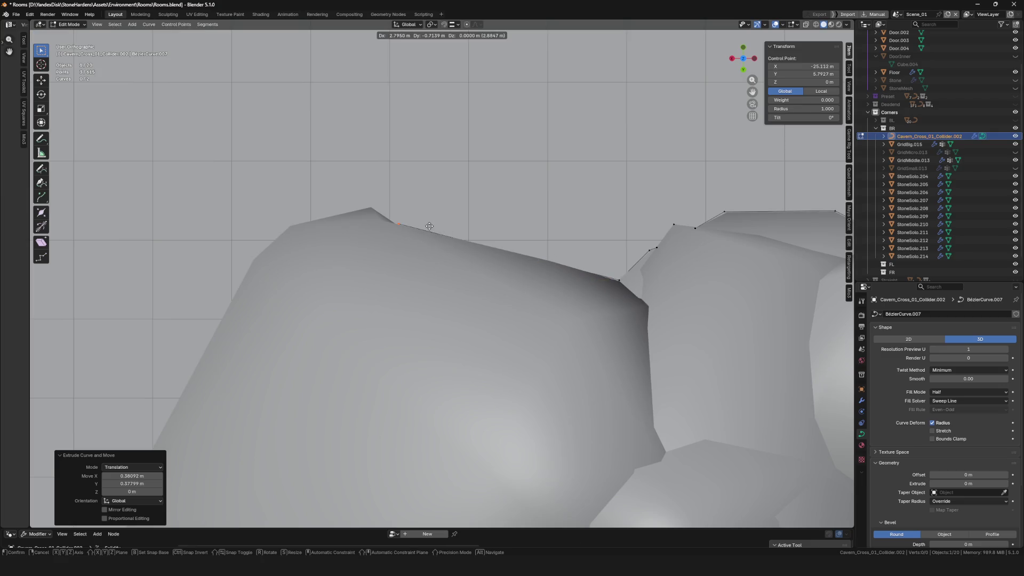
click(365, 207)
key(e)
click(288, 226)
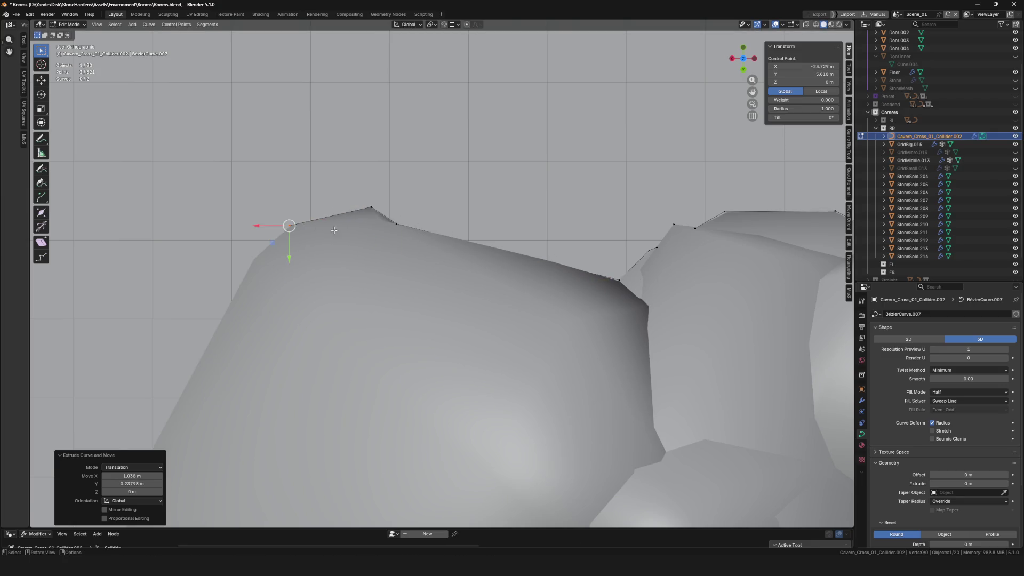
scroll(288, 226, down, 1)
key(e)
click(271, 261)
scroll(537, 195, down, 3)
scroll(549, 160, up, 2)
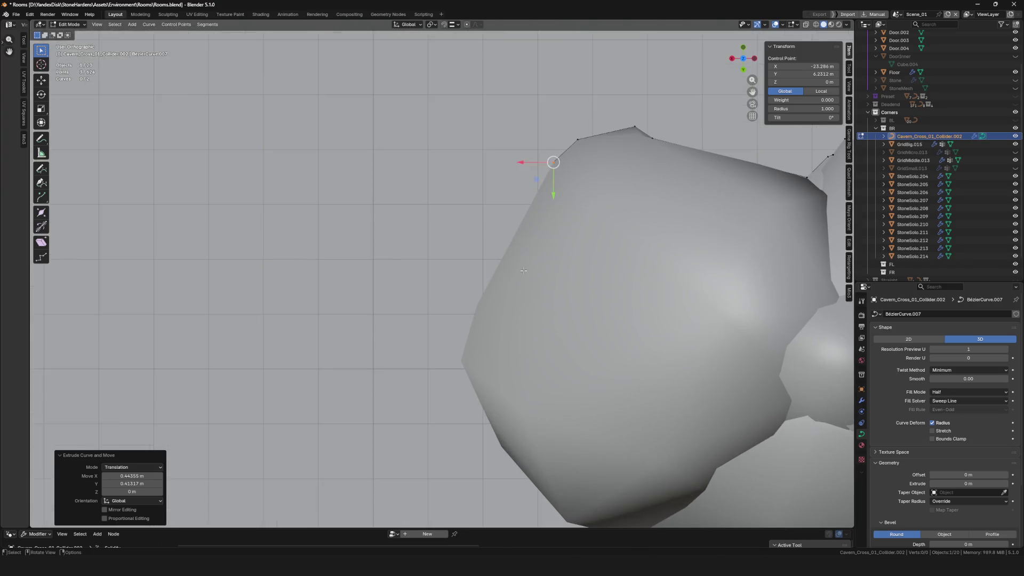
key(e)
click(471, 301)
scroll(470, 302, up, 2)
- Continue the curve down the rock's side, placing points at each edge and corner
key(e)
click(460, 292)
key(e)
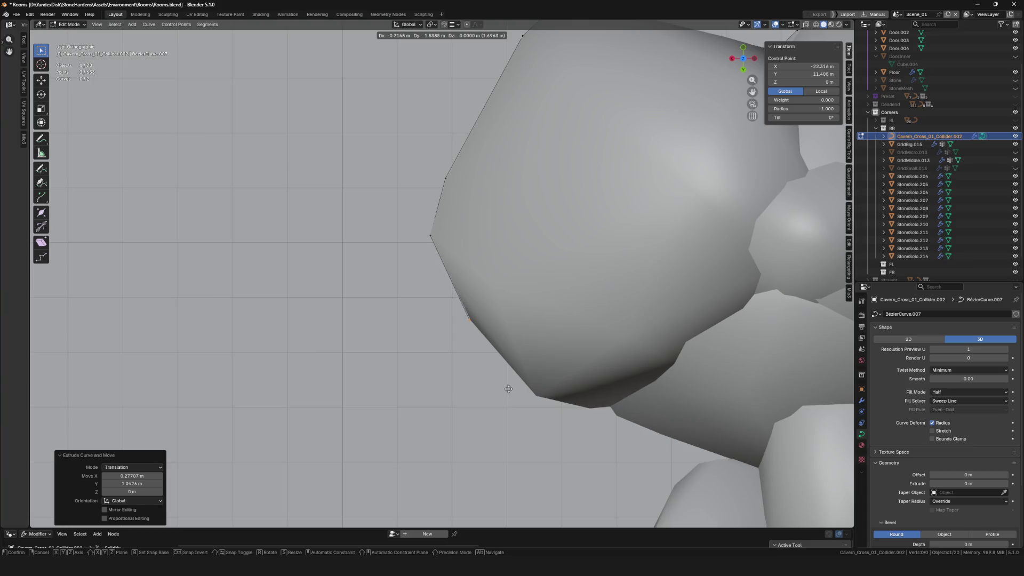
scroll(508, 389, down, 3)
click(549, 349)
key(e)
scroll(578, 359, down, 5)
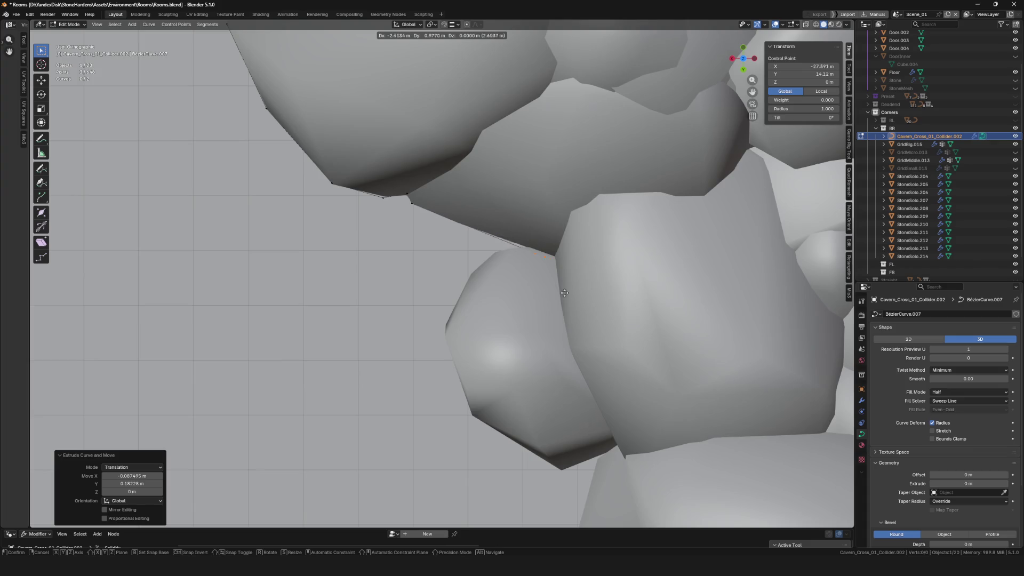
click(552, 282)
key(e)
click(482, 313)
key(e)
scroll(482, 313, down, 5)
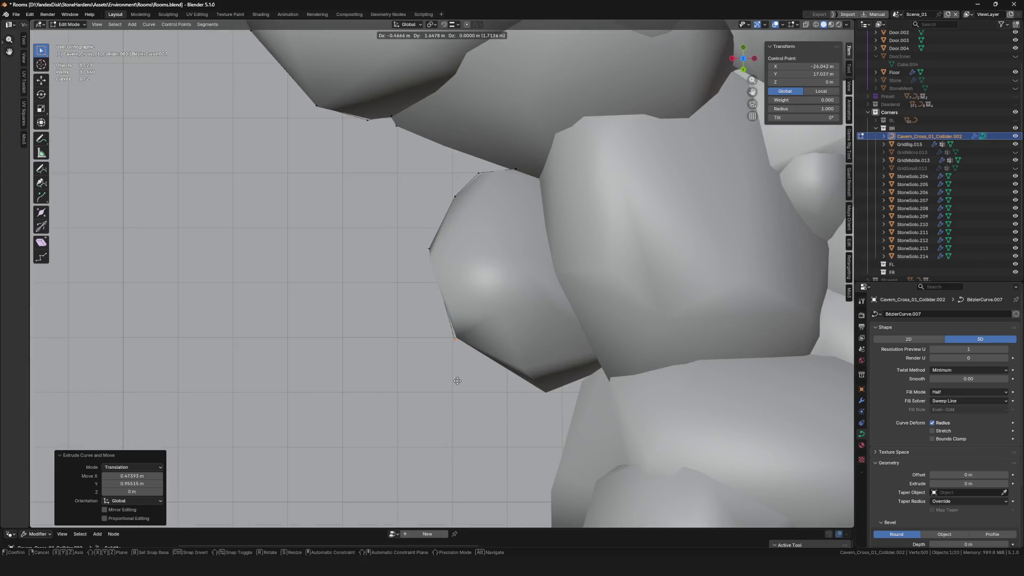
click(457, 380)
key(e)
scroll(457, 380, down, 5)
click(517, 269)
key(e)
click(483, 382)
scroll(483, 382, down, 5)
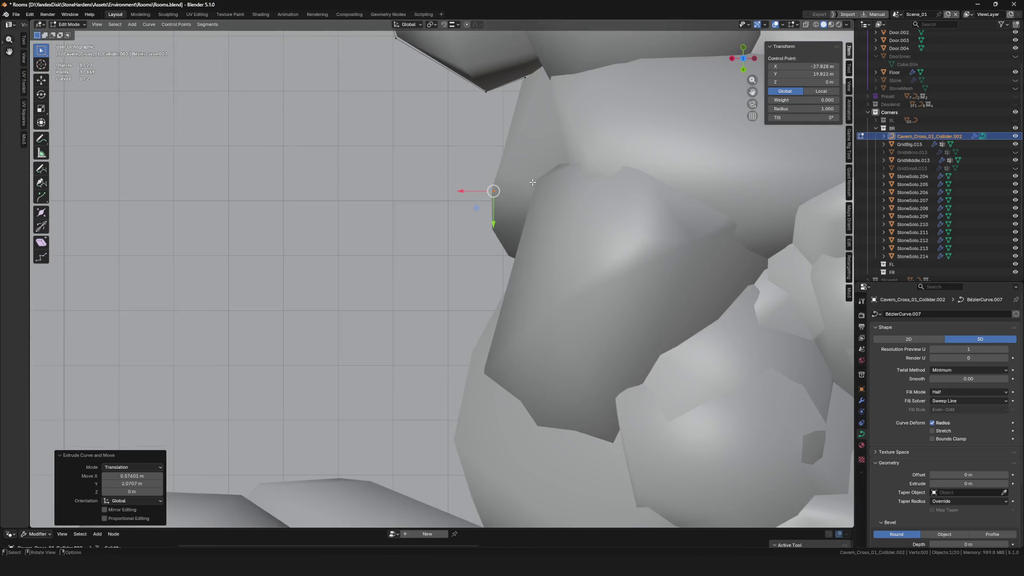
- Snap the last point onto the stone corner with G and extend the curve down to the lower rock's top edge
key(g)
click(505, 216)
key(g)
click(513, 262)
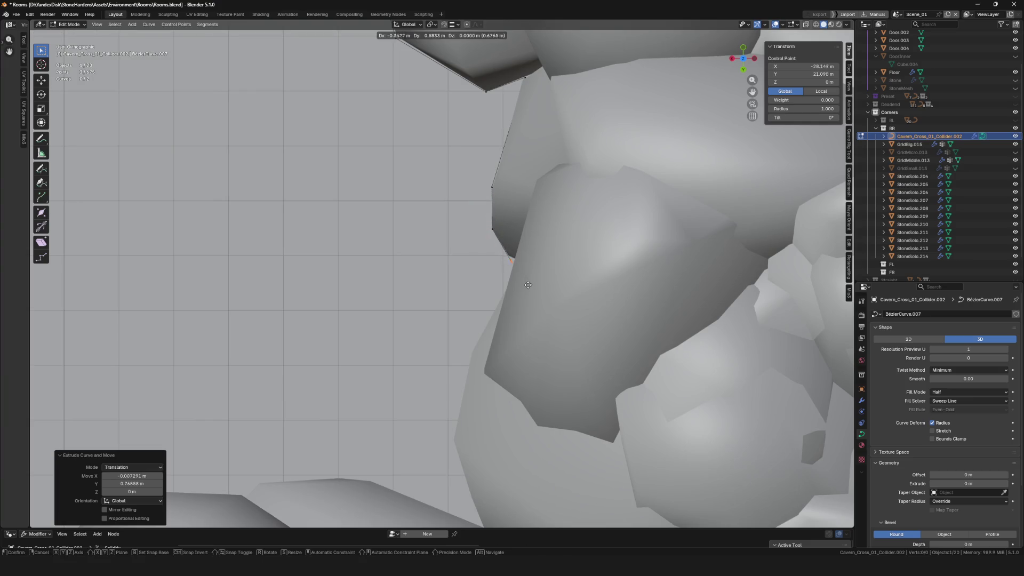
key(e)
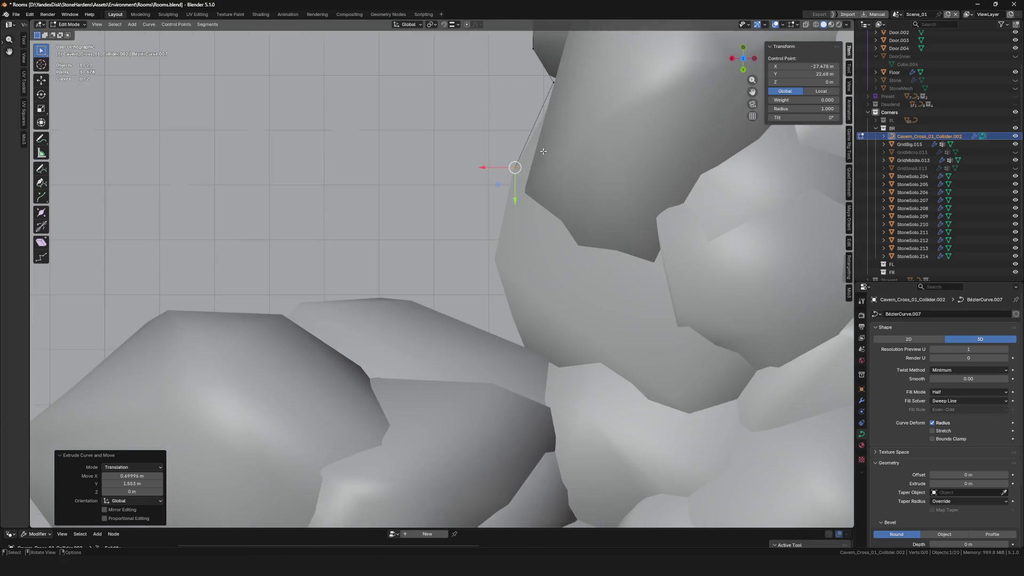
scroll(480, 352, down, 4)
click(512, 318)
key(e)
click(544, 403)
key(e)
click(430, 359)
key(e)
click(391, 354)
scroll(448, 320, down, 3)
scroll(490, 310, up, 2)
- Extrude curve points along the upper stones' tops and corners toward the lower wall
key(e)
click(381, 312)
key(e)
click(355, 330)
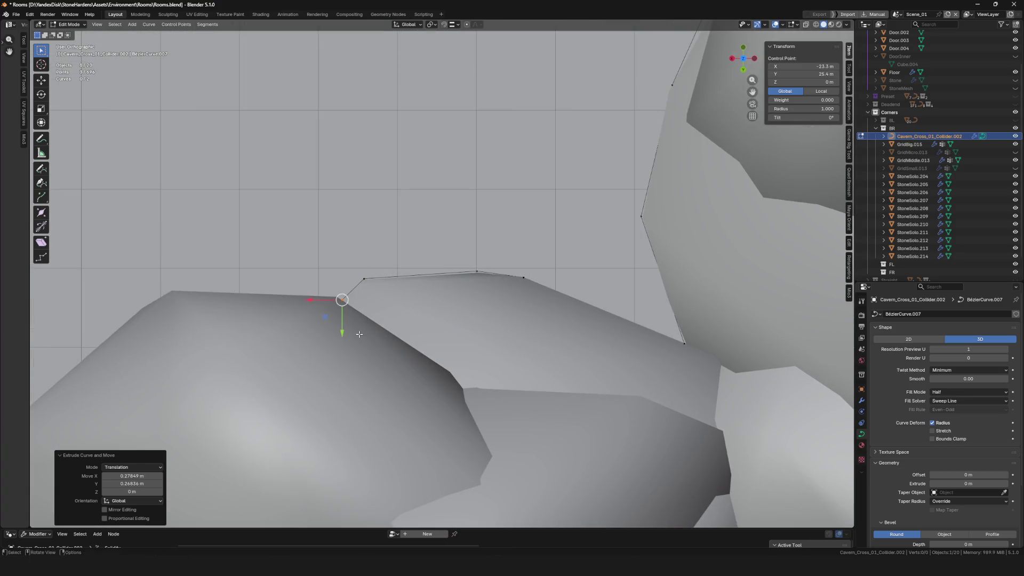
key(e)
click(326, 298)
key(e)
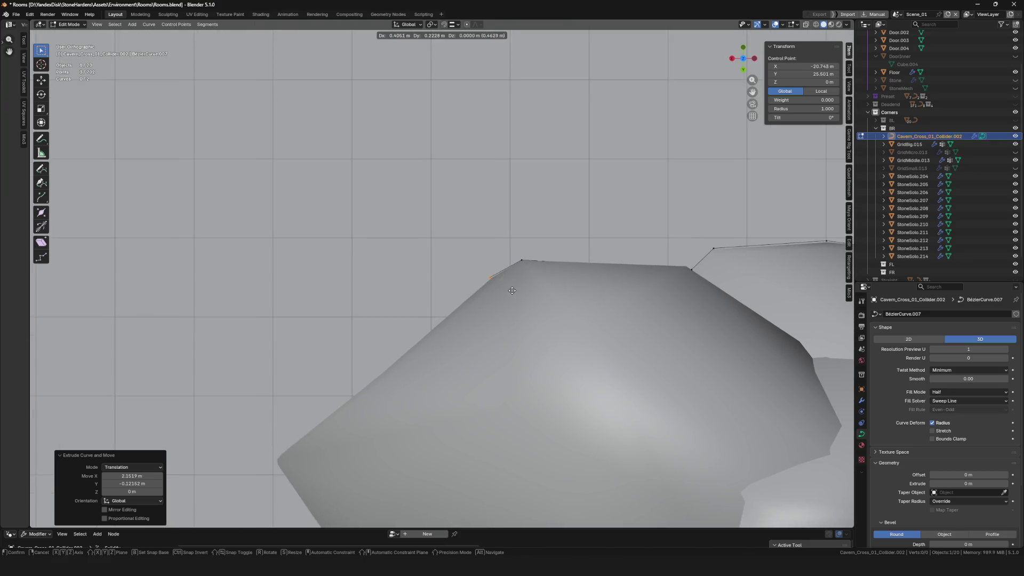
click(512, 286)
key(e)
click(451, 350)
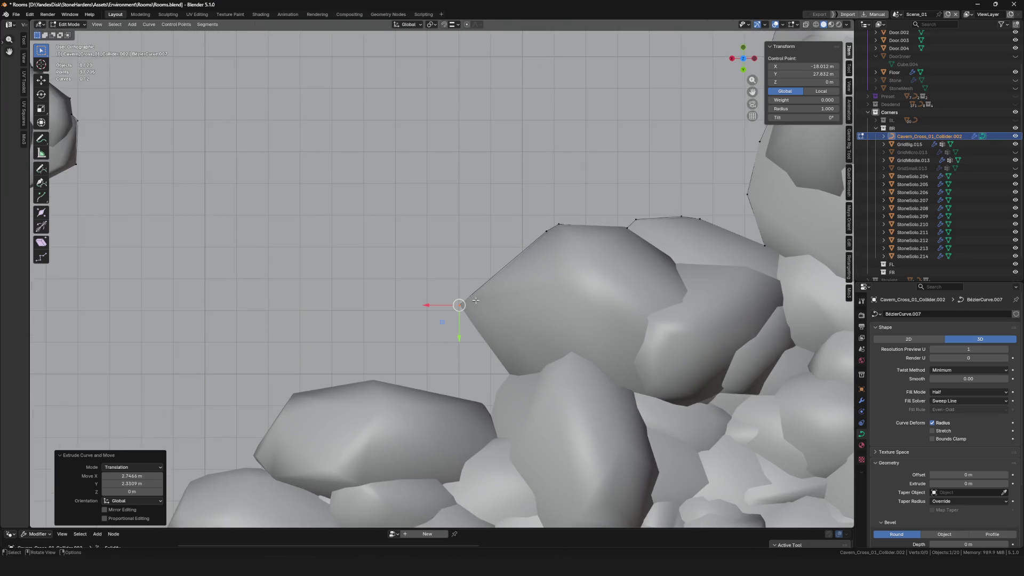
scroll(464, 321, up, 2)
key(e)
click(601, 440)
- Continue the collider outline across the next stones' edges and corners
key(e)
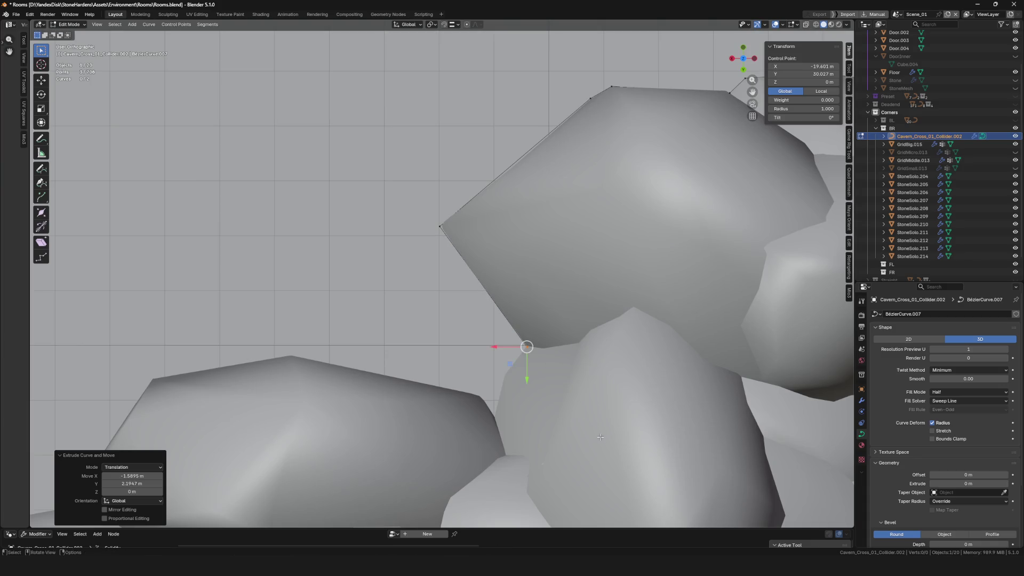
scroll(523, 331, down, 3)
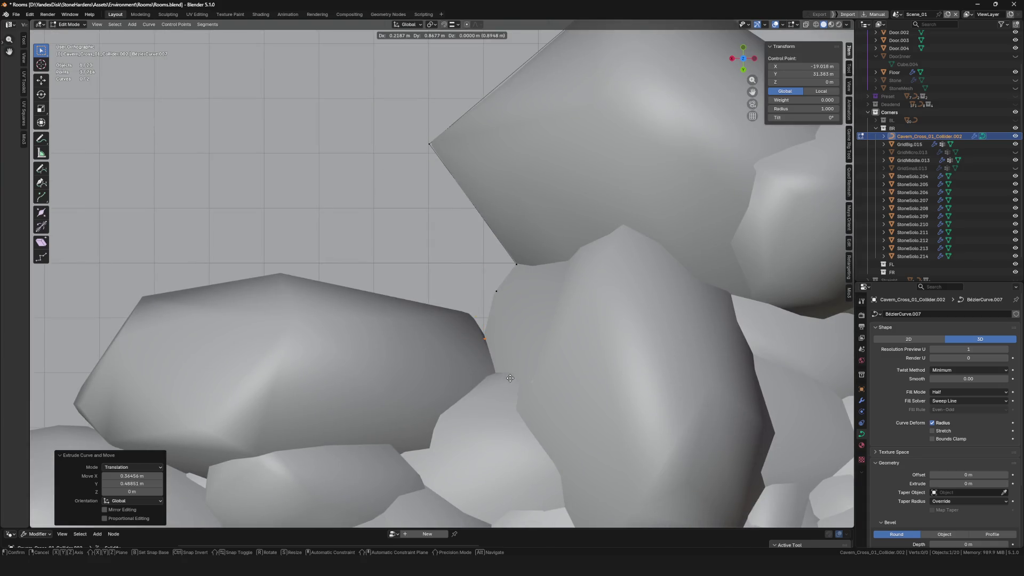
click(472, 314)
key(e)
click(301, 310)
key(e)
scroll(301, 310, left, 5)
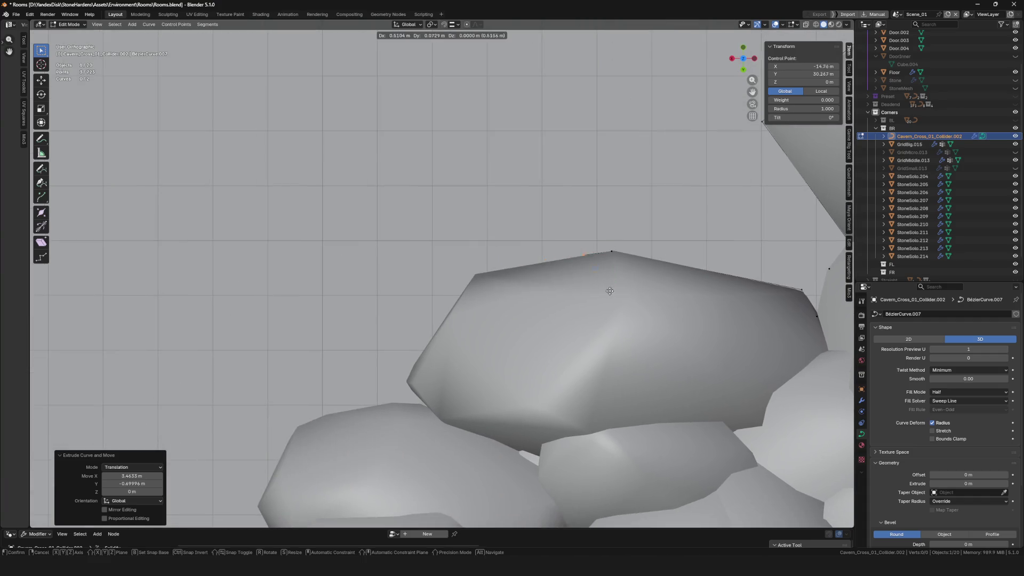
click(445, 414)
scroll(445, 414, left, 2)
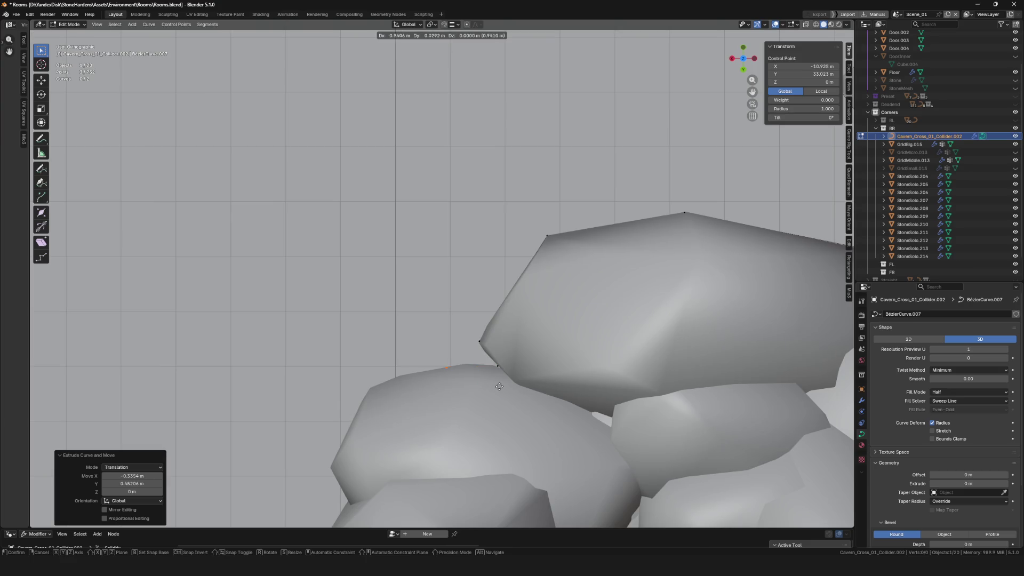
key(e)
scroll(520, 382, left, 3)
scroll(520, 381, down, 2)
click(481, 352)
key(e)
scroll(480, 352, left, 3)
scroll(481, 352, down, 2)
click(536, 353)
key(e)
click(557, 403)
- Trace further points down the stone sides, nudging one leftward onto the edge
key(e)
scroll(544, 368, left, 2)
scroll(544, 368, down, 3)
click(525, 336)
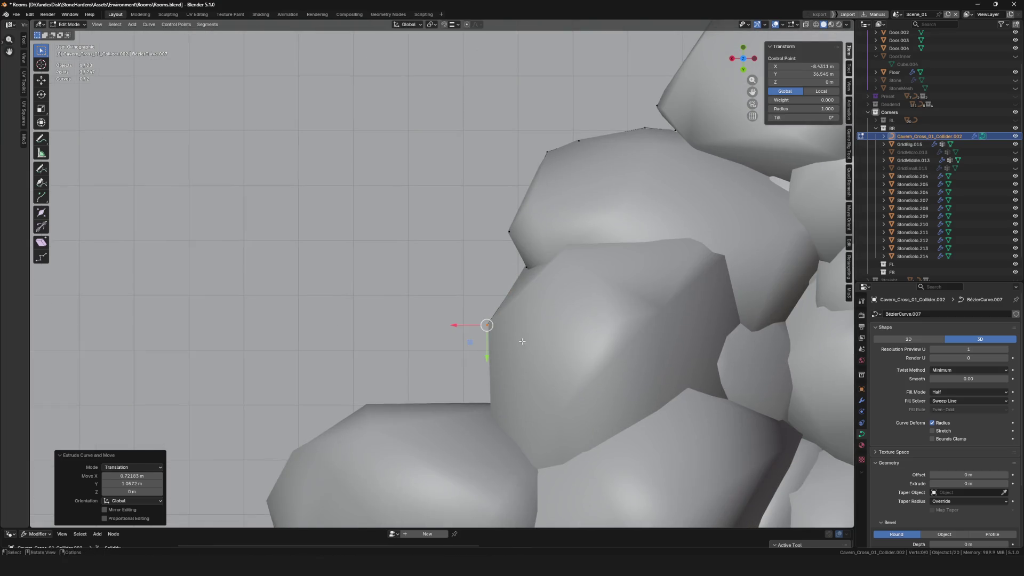
key(e)
scroll(525, 336, left, 3)
click(539, 362)
scroll(597, 326, left, 2)
scroll(597, 326, down, 2)
key(e)
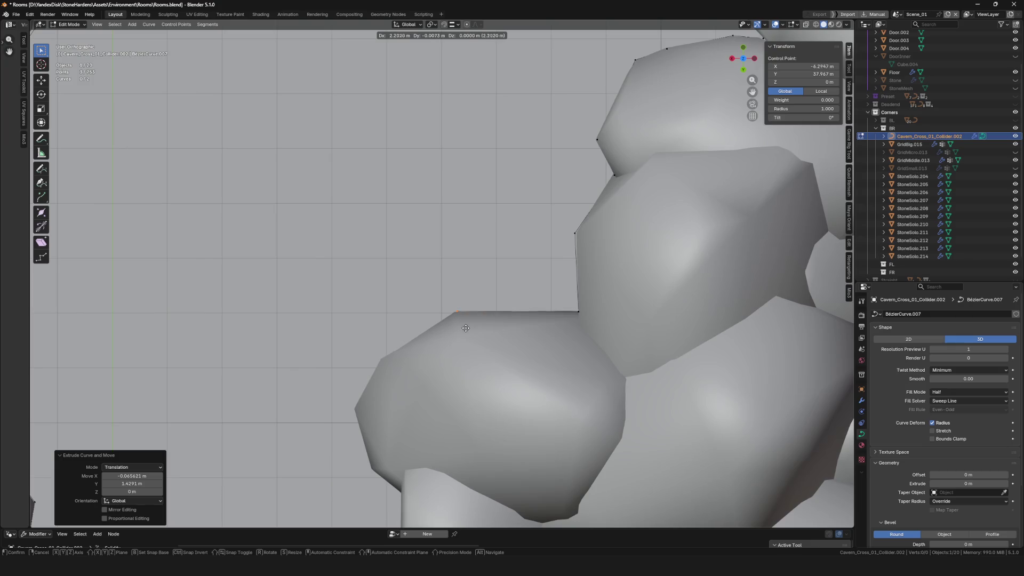
click(385, 375)
scroll(385, 375, left, 3)
scroll(386, 376, down, 3)
key(e)
click(450, 275)
key(e)
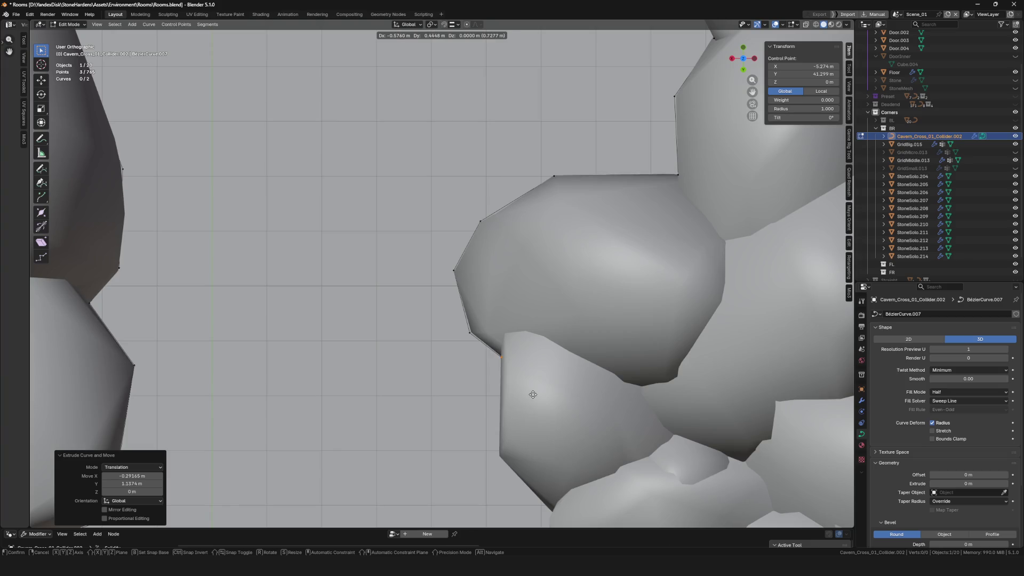
scroll(529, 392, down, 4)
click(513, 353)
key(e)
click(568, 408)
- Bring the curve down the last stones, fix a point with Grab, and end at the threshold piece
key(e)
scroll(520, 374, down, 3)
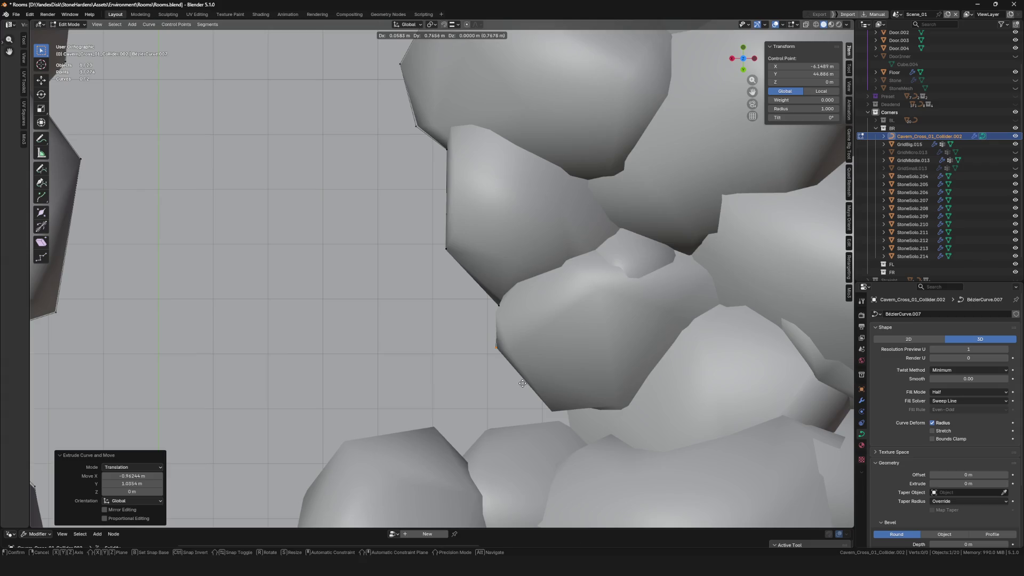
click(522, 383)
scroll(512, 376, down, 3)
scroll(512, 376, left, 3)
key(e)
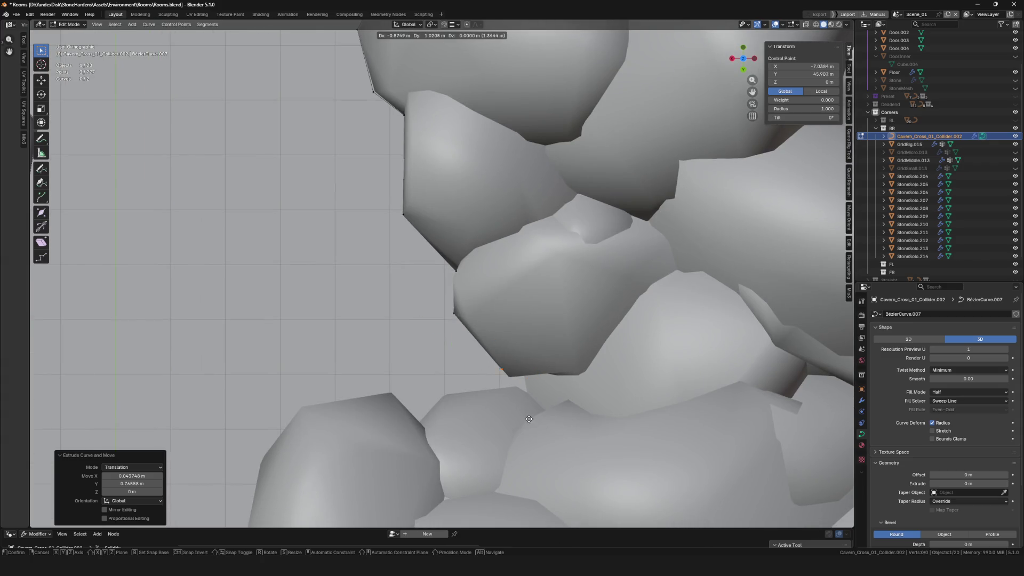
click(546, 433)
key(e)
click(452, 444)
scroll(452, 444, down, 2)
scroll(451, 445, left, 3)
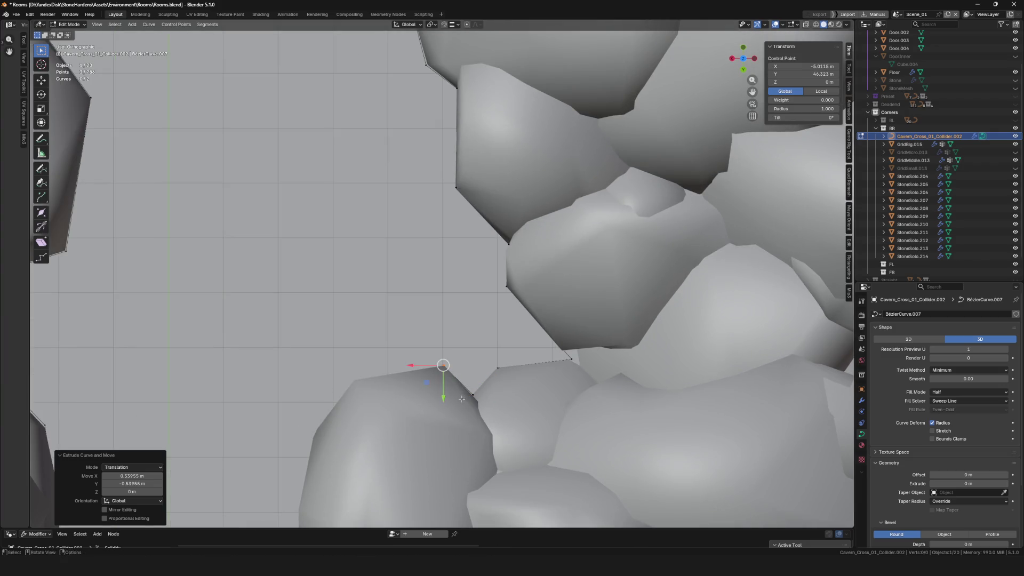
scroll(462, 398, down, 1)
scroll(462, 398, left, 3)
key(e)
click(494, 388)
scroll(488, 340, down, 2)
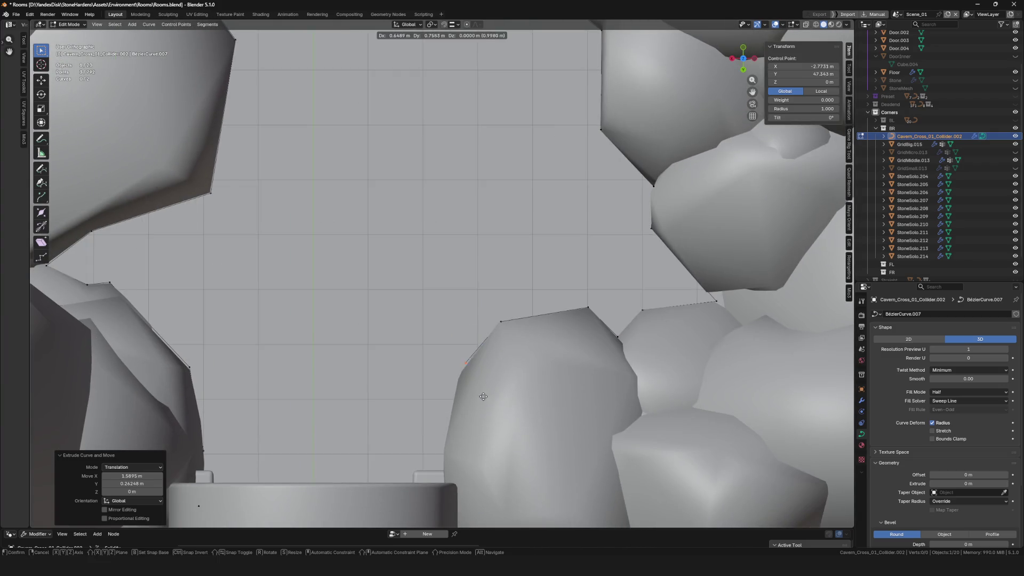
scroll(528, 349, down, 2)
scroll(528, 348, down, 2)
scroll(529, 348, left, 2)
key(g)
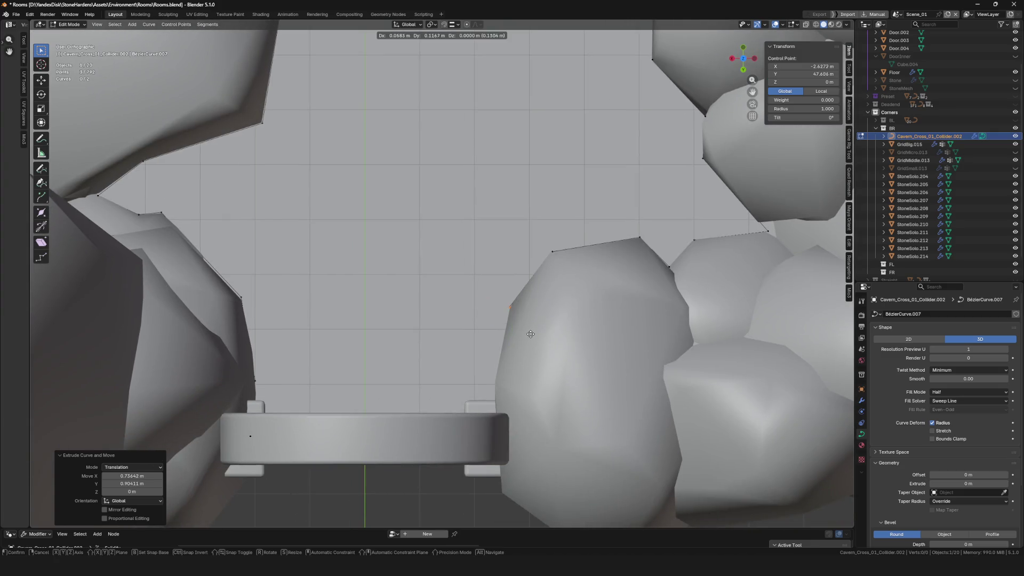
click(529, 336)
key(e)
click(518, 401)
key(e)
click(519, 471)
scroll(517, 432, down, 3)
scroll(516, 412, up, 2)
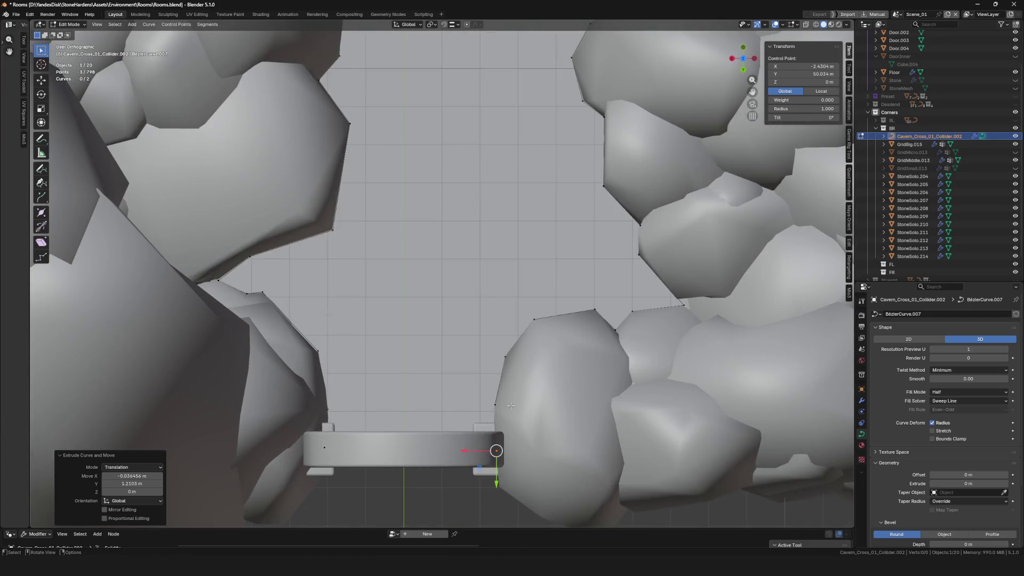
scroll(510, 406, down, 4)
scroll(481, 368, down, 1)
scroll(478, 367, up, 2)
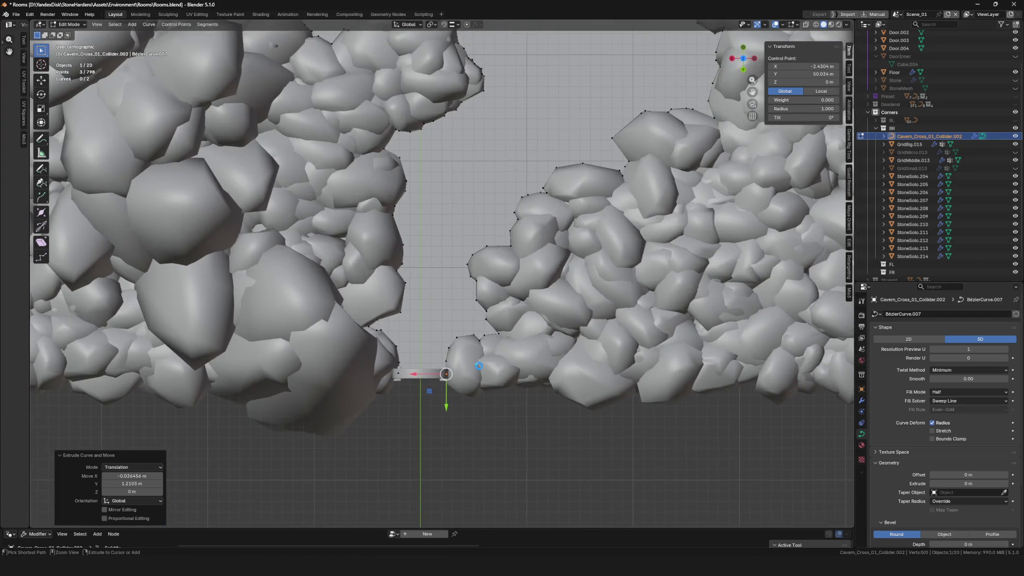
scroll(479, 366, down, 4)
- Save the Rooms file, leave curve Edit Mode, frame the whole rock square, and save again
key(ctrl+s)
scroll(479, 367, up, 1)
scroll(479, 367, up, 2)
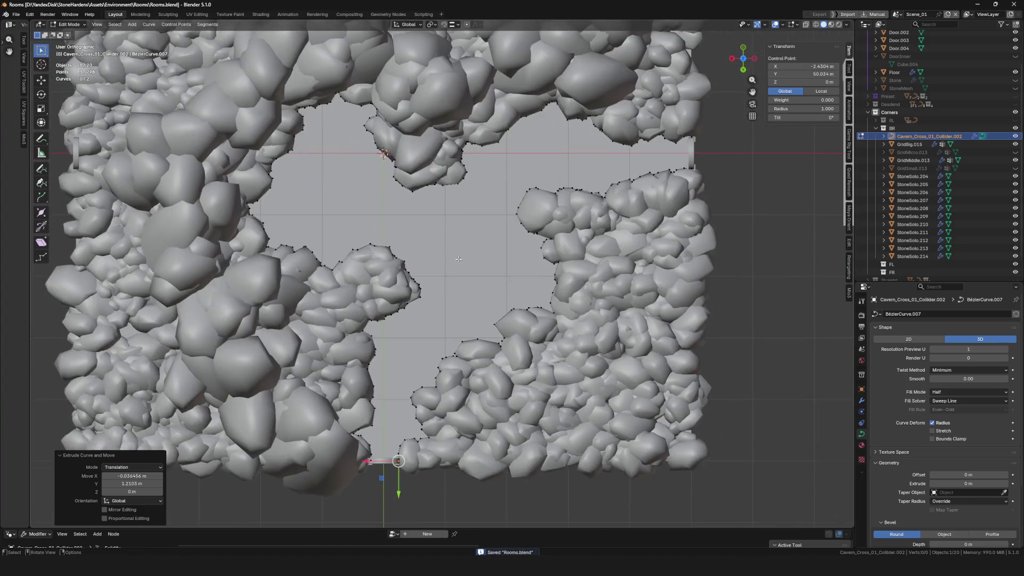
key(Tab)
key(Tab)
key(Tab)
key(Tab)
key(Tab)
key(Tab)
scroll(656, 217, up, 3)
scroll(656, 218, down, 1)
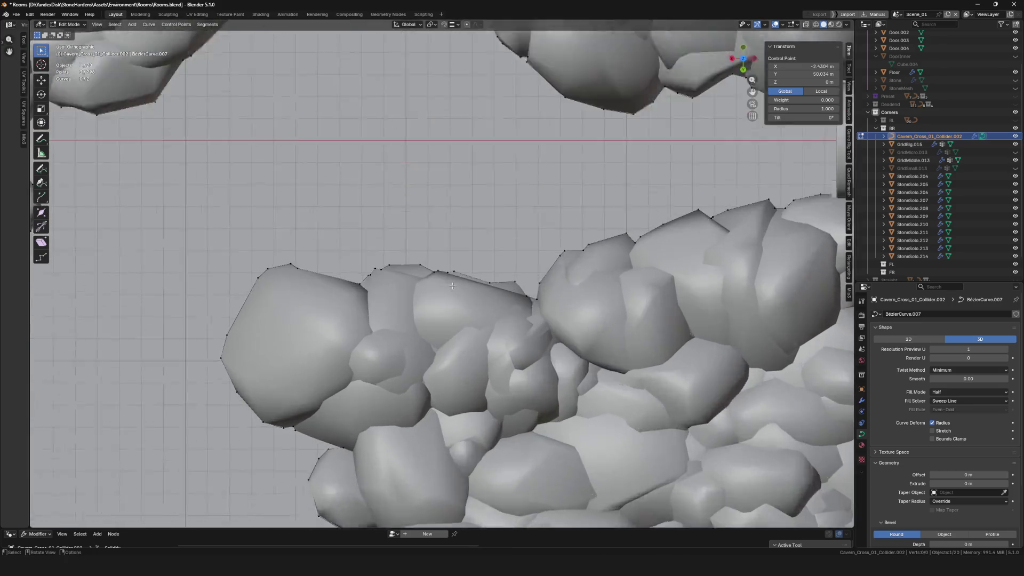
scroll(560, 256, down, 4)
scroll(527, 285, down, 2)
key(Tab)
drag(527, 286, 484, 289)
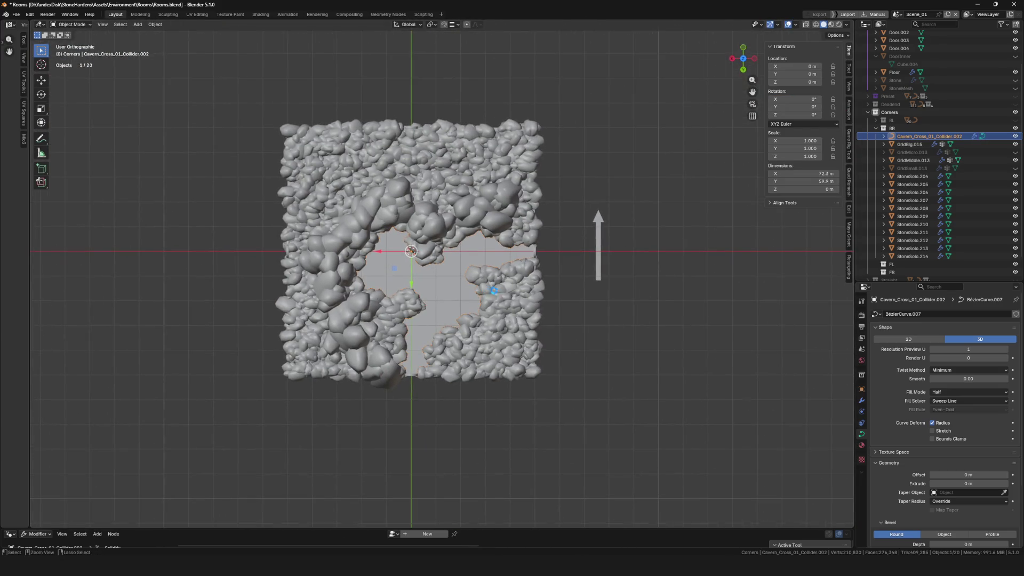
key(ctrl+s)
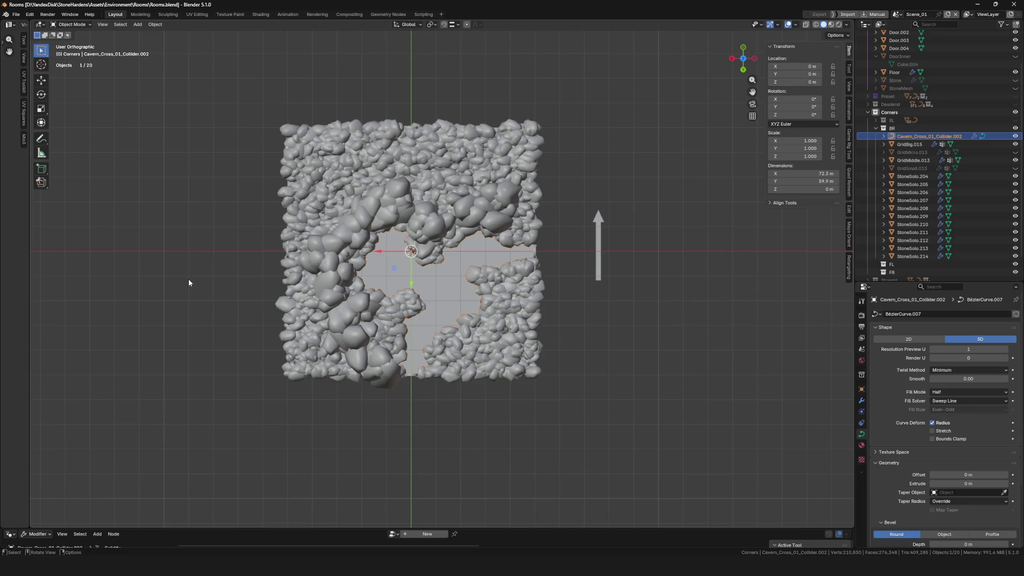
scroll(512, 229, down, 1)
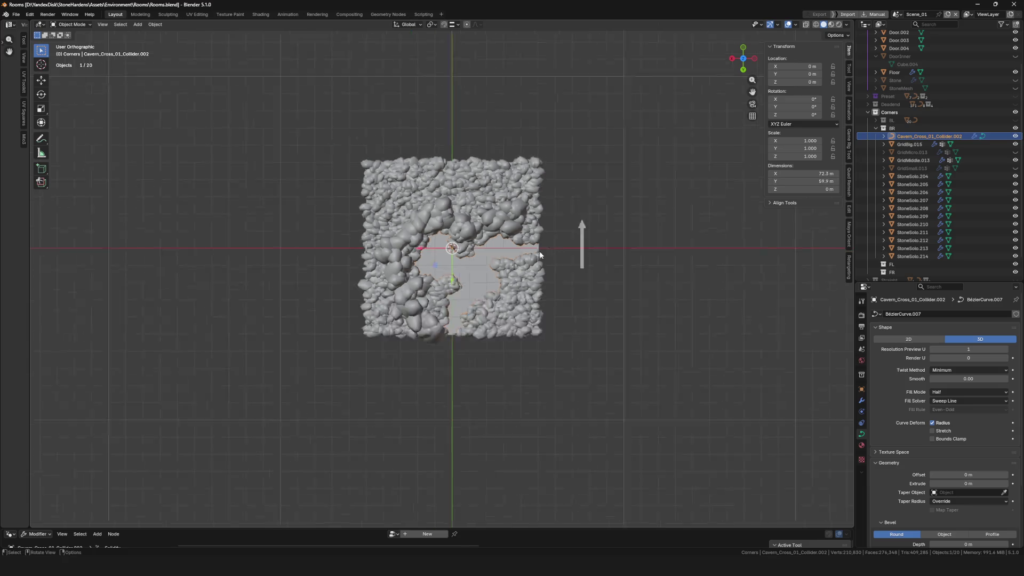
scroll(490, 277, up, 3)
- Enter point editing on the collider curve with X-ray shading and snapping enabled
key(Tab)
scroll(408, 376, up, 3)
scroll(400, 372, up, 3)
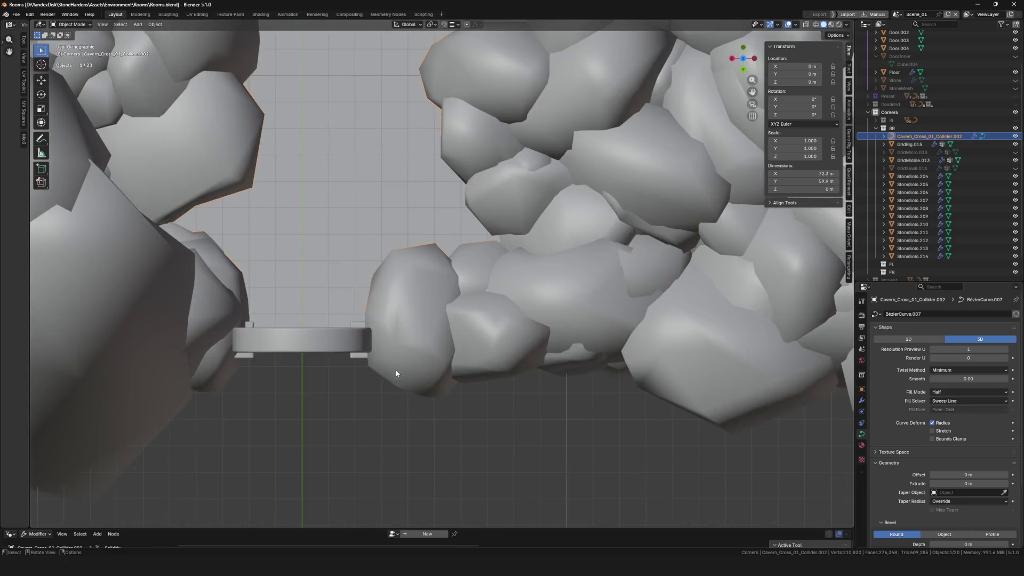
scroll(392, 356, up, 2)
scroll(388, 341, up, 2)
scroll(388, 341, down, 2)
key(alt+z)
scroll(388, 343, up, 4)
scroll(387, 345, up, 1)
key(shift+Tab)
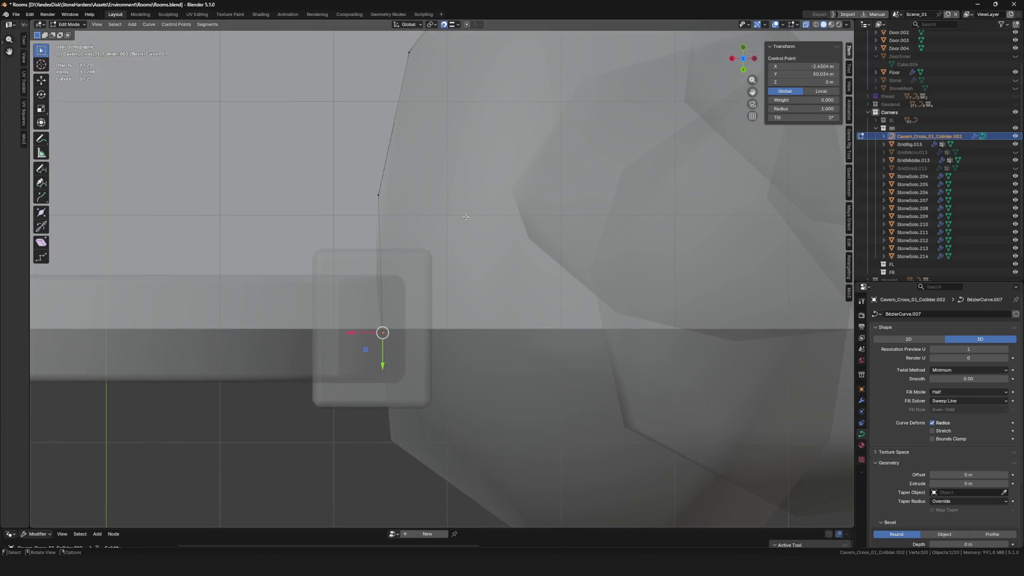
- Snap the curve end point to Y 50 m and then X -50 m on the room boundary
key(g)
key(y)
click(464, 330)
scroll(316, 333, down, 3)
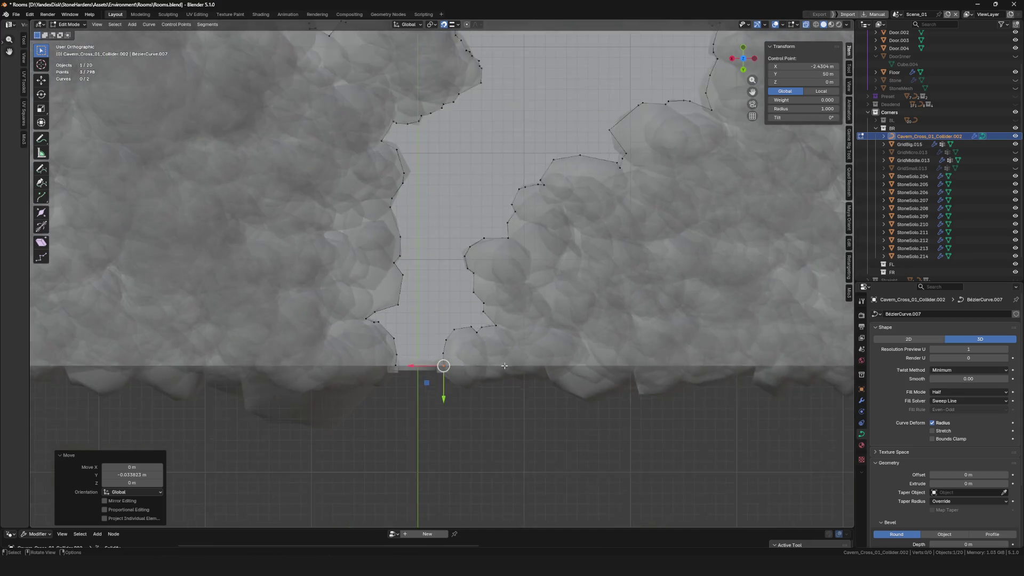
scroll(317, 332, down, 3)
key(KP_Decimal)
scroll(427, 253, up, 2)
scroll(426, 252, up, 2)
key(g)
key(x)
click(460, 273)
scroll(460, 272, down, 3)
scroll(523, 378, up, 2)
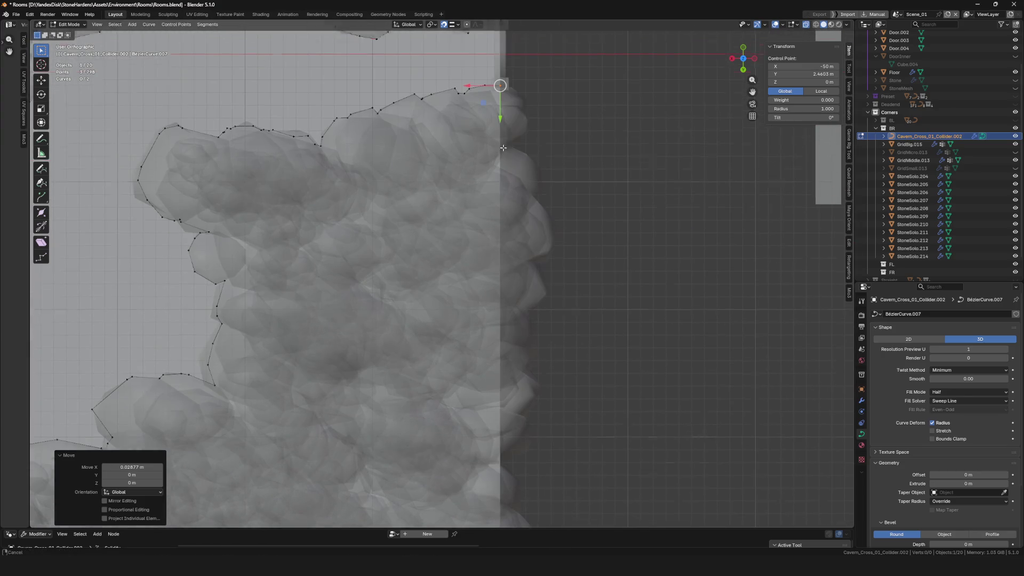
scroll(523, 378, down, 2)
scroll(524, 378, down, 2)
- Extrude a new point along Y to the boundary at 50 m, select both ends and isolate the curve in Local View
key(g)
key(y)
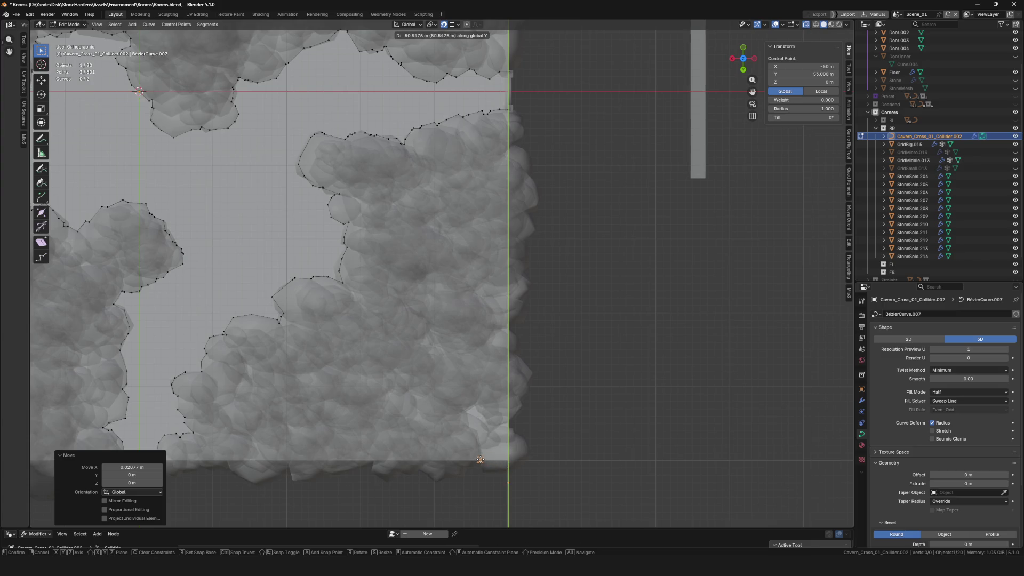
click(483, 459)
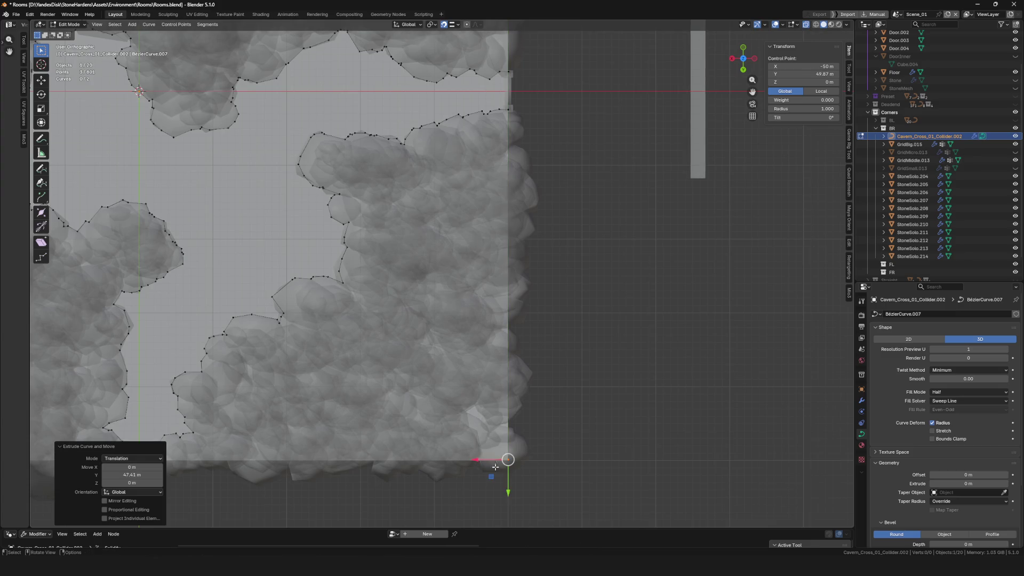
scroll(483, 459, up, 6)
key(g)
key(y)
click(524, 417)
scroll(497, 400, down, 3)
scroll(368, 366, down, 3)
scroll(441, 401, up, 5)
shift+click(441, 400)
scroll(452, 402, down, 2)
scroll(521, 402, down, 3)
scroll(607, 402, up, 4)
scroll(592, 392, down, 6)
key(KP_Divide)
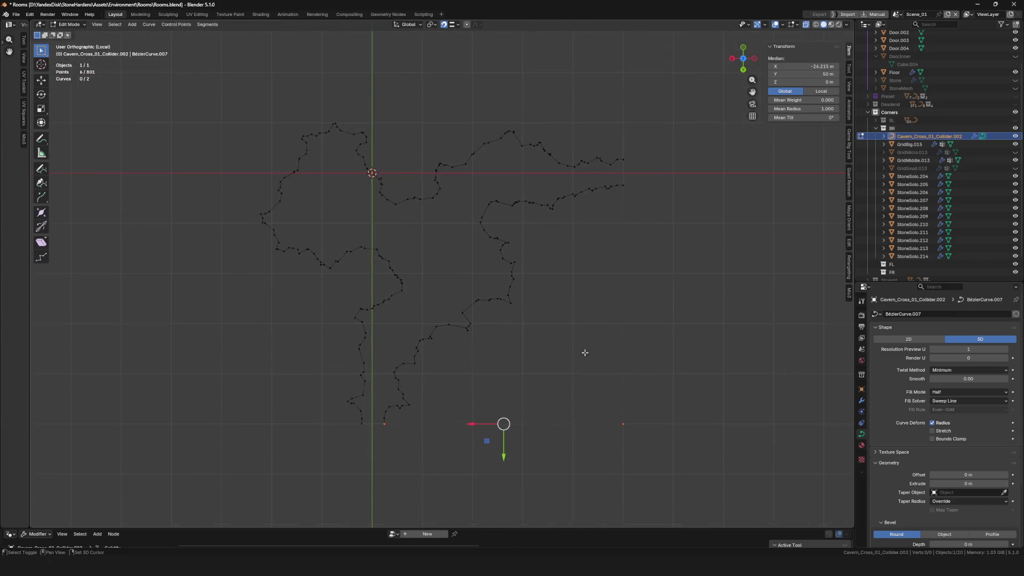
- Make the curve a 2D filled shape, then extrude the right corner point upward along Y at the X -50 m edge
click(940, 340)
scroll(512, 264, down, 3)
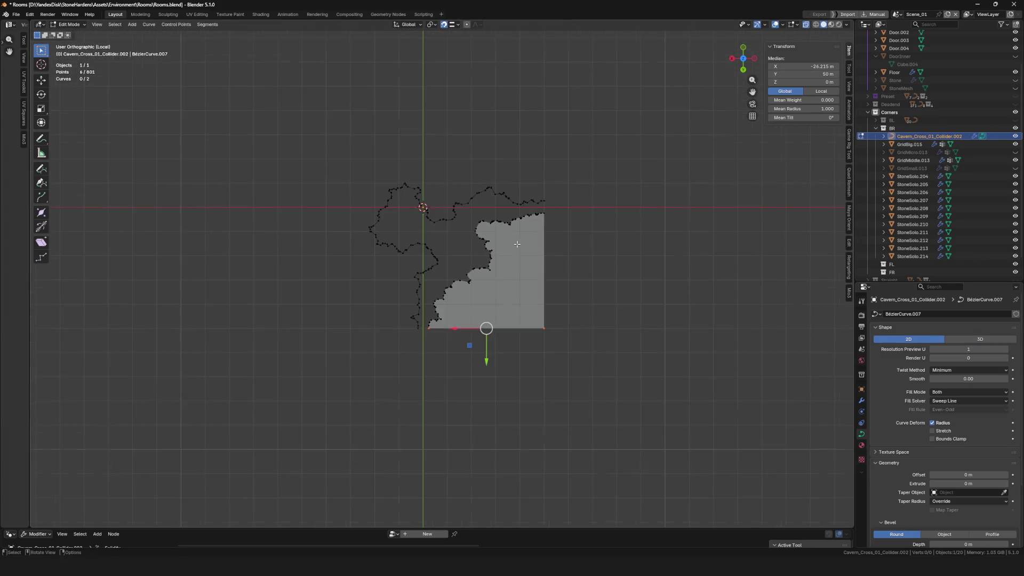
key(KP_Divide)
scroll(569, 255, up, 8)
click(521, 305)
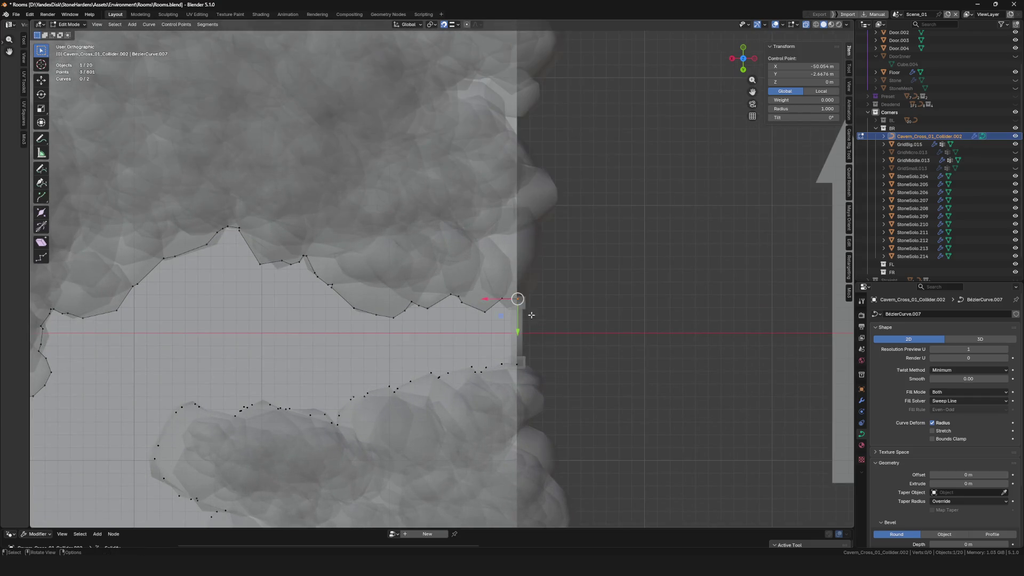
drag(551, 301, 520, 310)
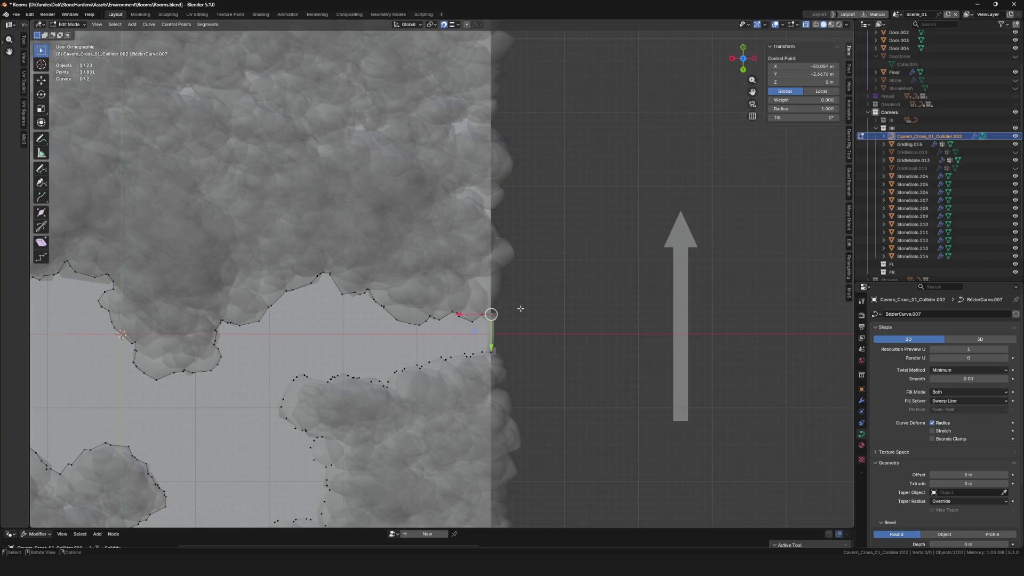
drag(533, 307, 544, 316)
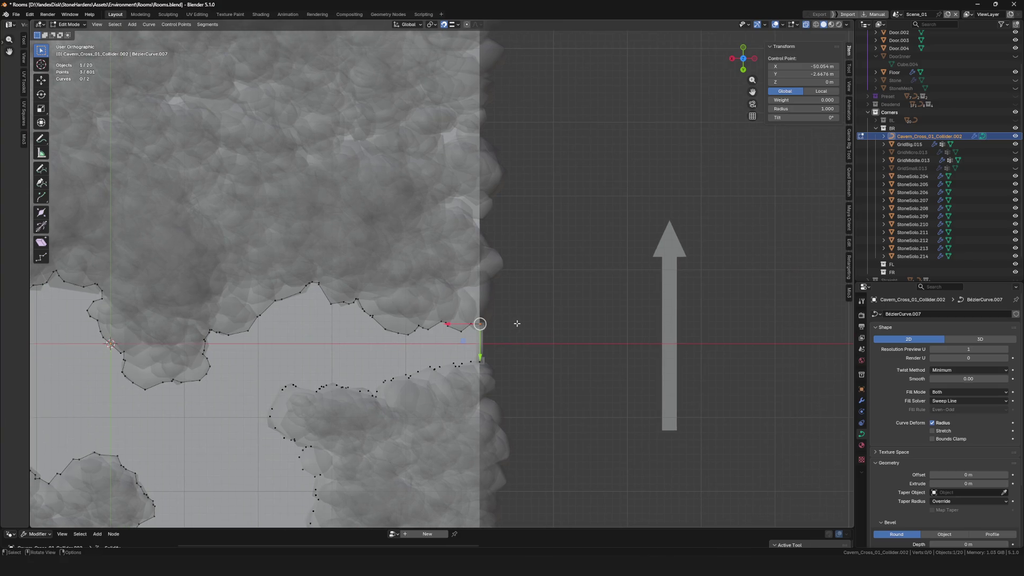
key(e)
key(y)
click(541, 174)
scroll(558, 220, down, 3)
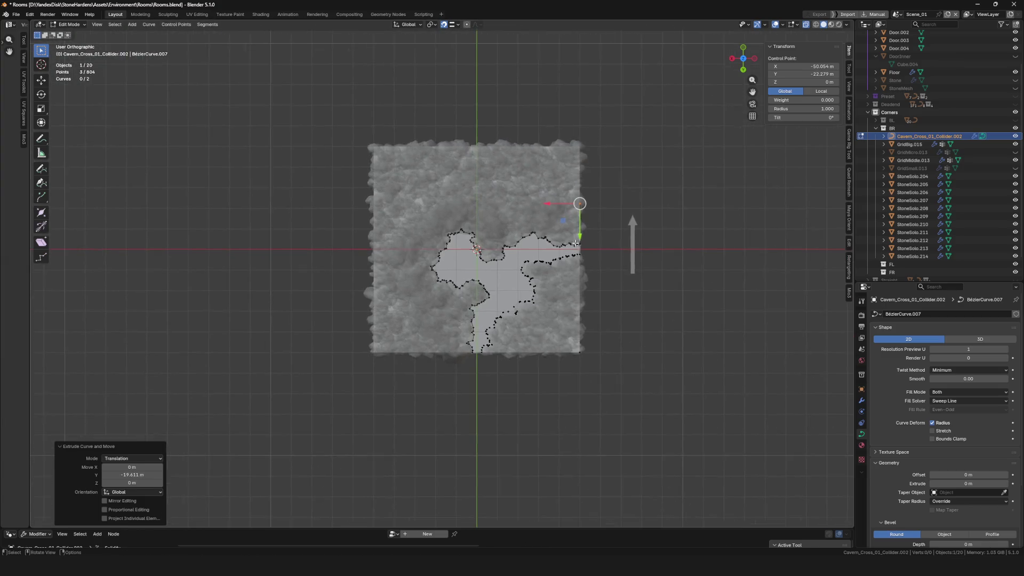
scroll(558, 220, up, 2)
- Move the new point along X to the far corner and extrude another point along Y to the top edge
key(g)
key(x)
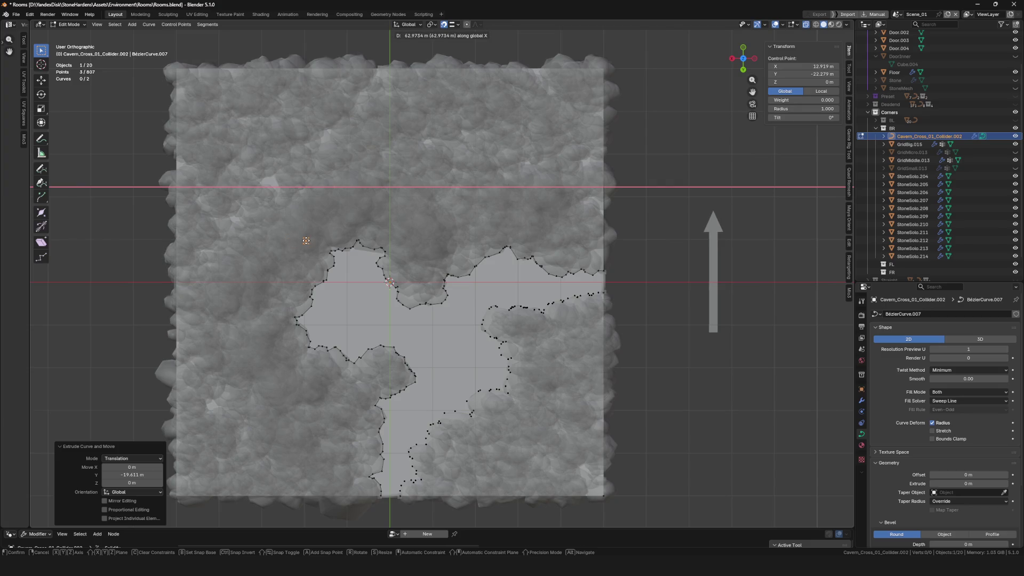
click(294, 242)
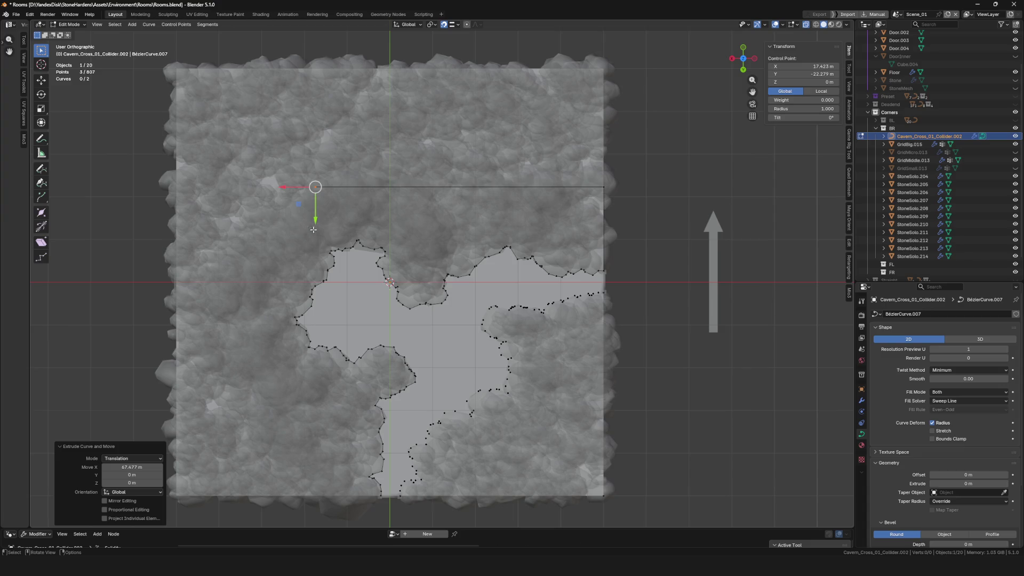
scroll(319, 193, up, 2)
key(g)
key(x)
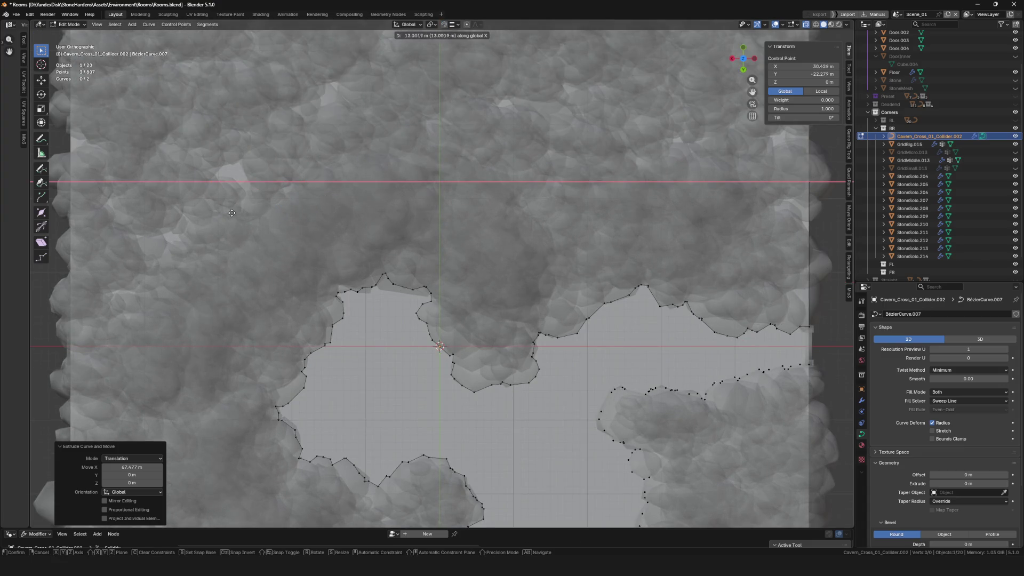
click(233, 213)
scroll(369, 270, down, 4)
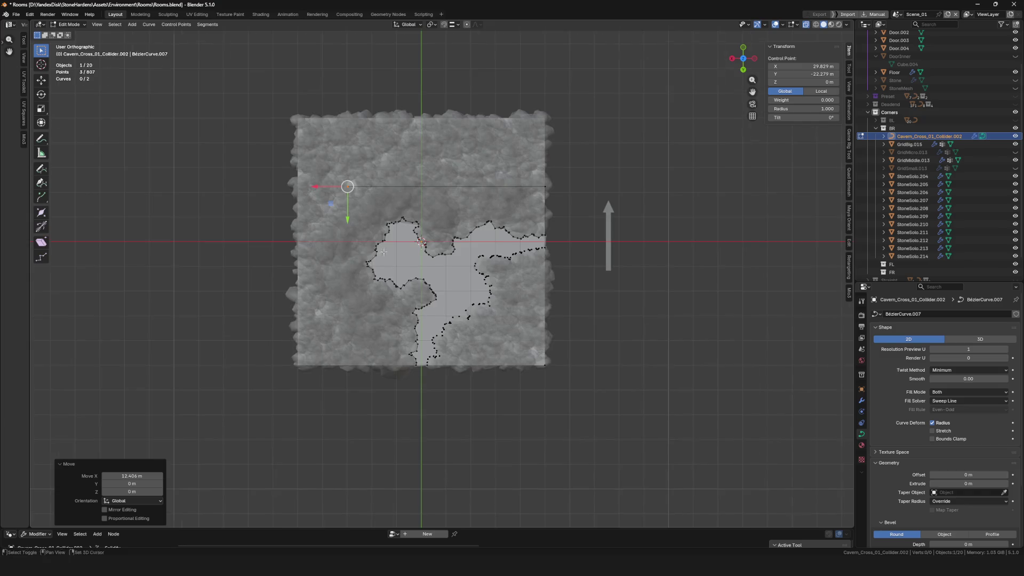
scroll(348, 253, up, 3)
key(g)
key(y)
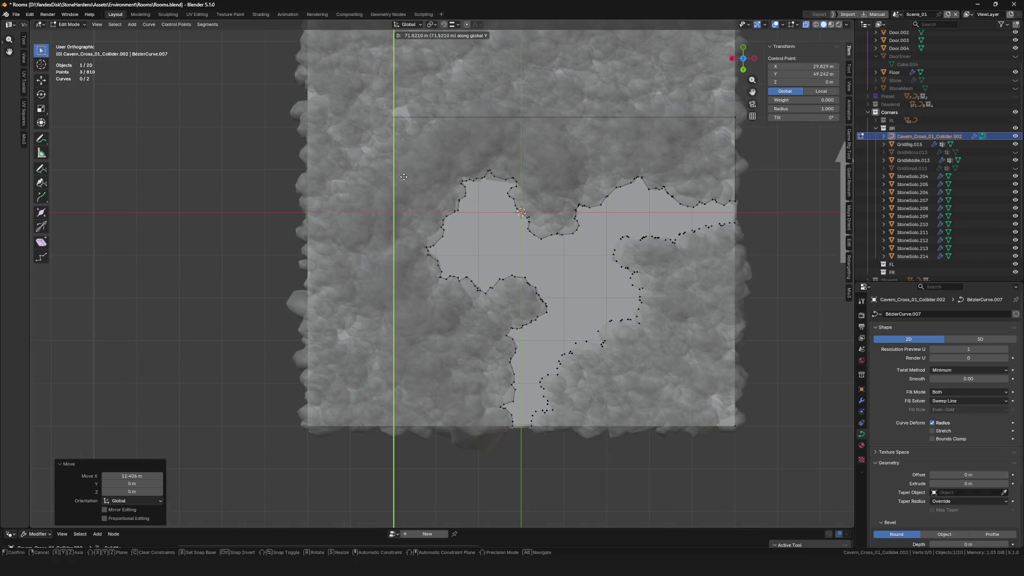
click(394, 423)
scroll(445, 72, up, 2)
scroll(445, 73, up, 2)
scroll(446, 73, up, 2)
scroll(330, 372, up, 3)
- Nudge the last point along Y to close the border, save the blend file and return to Object Mode
key(g)
key(y)
click(330, 376)
key(g)
key(y)
click(352, 379)
scroll(352, 380, down, 6)
key(ctrl+s)
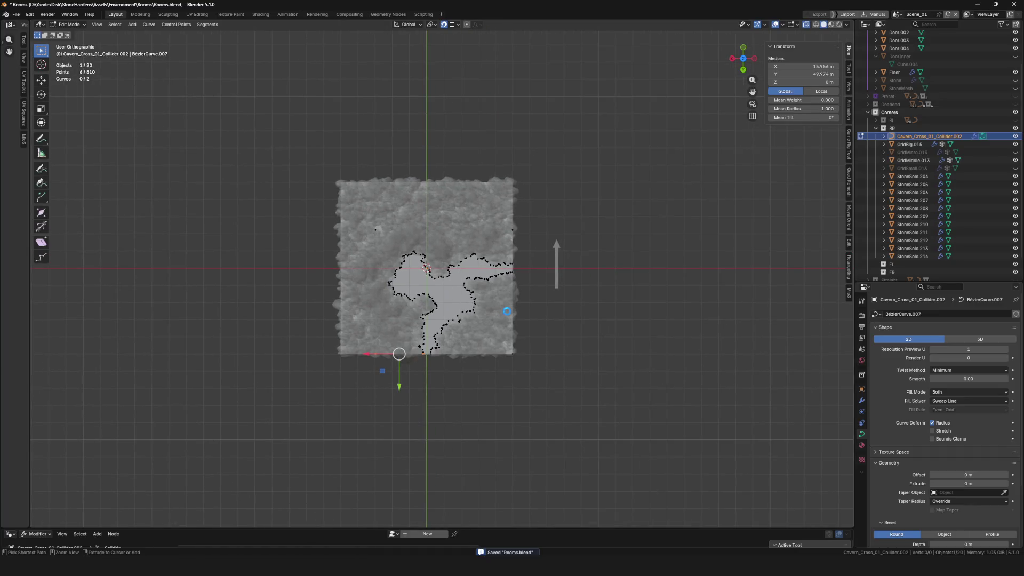
key(Tab)
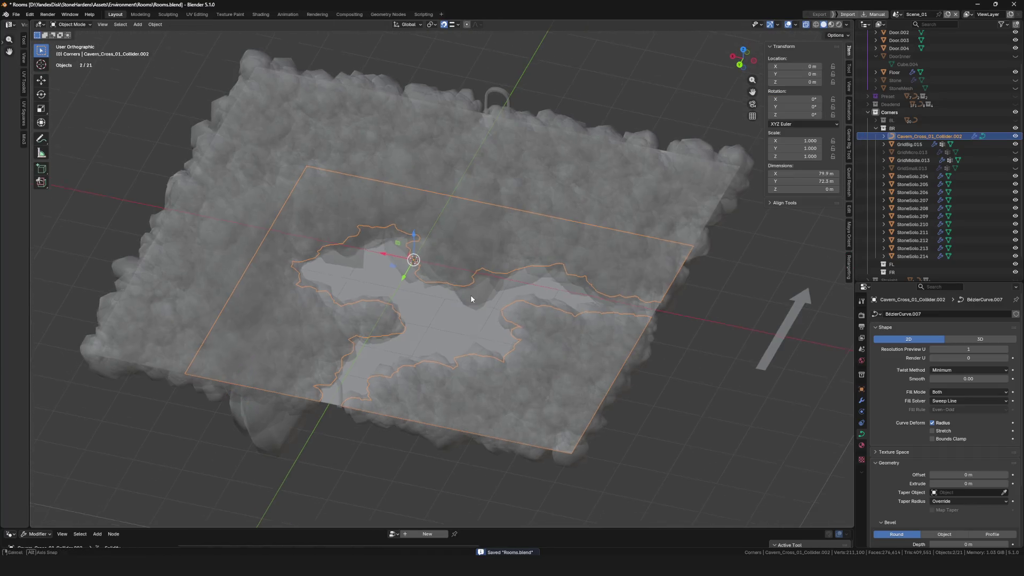
scroll(462, 292, up, 3)
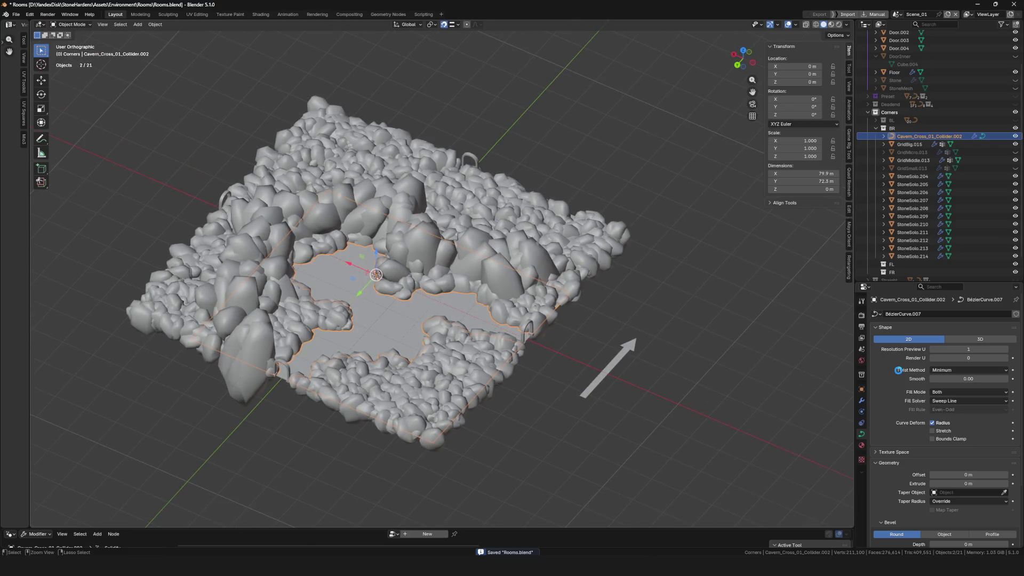
scroll(396, 284, up, 2)
- Toggle in and out of Edit Mode to check the filled collider, then show its Modifier Properties
key(Tab)
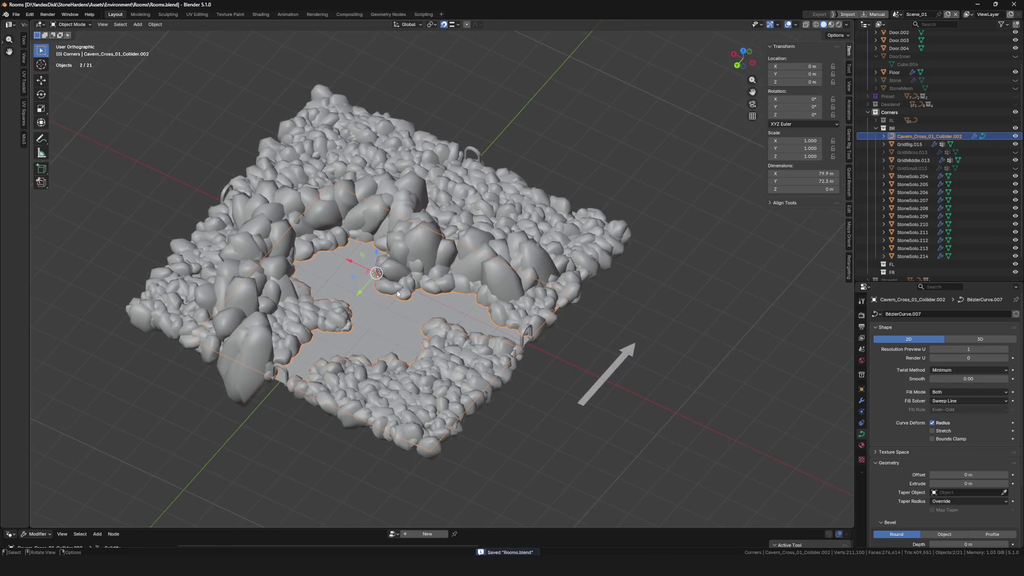
scroll(513, 301, up, 2)
key(Tab)
scroll(514, 302, up, 1)
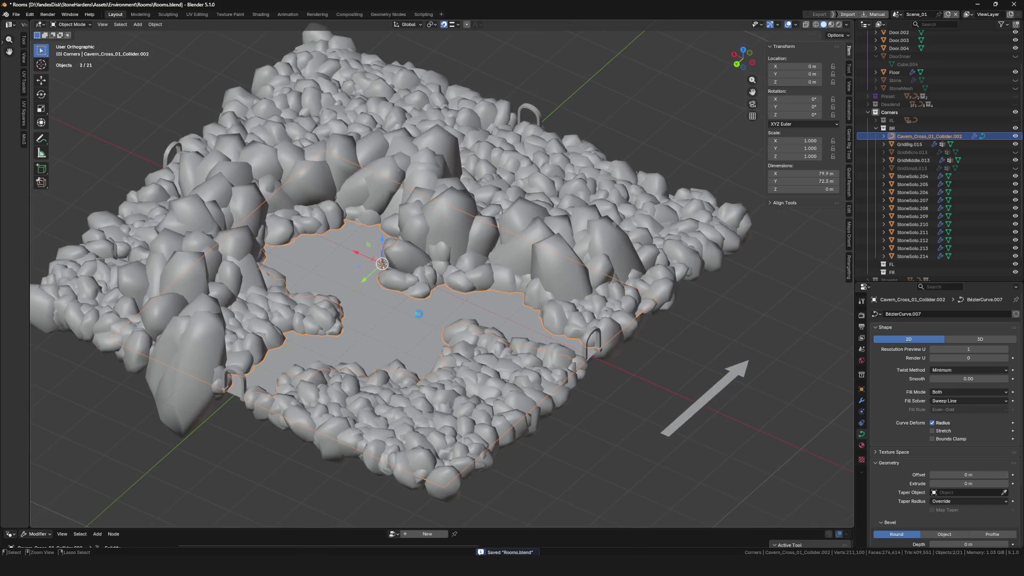
scroll(377, 320, down, 5)
scroll(397, 301, up, 4)
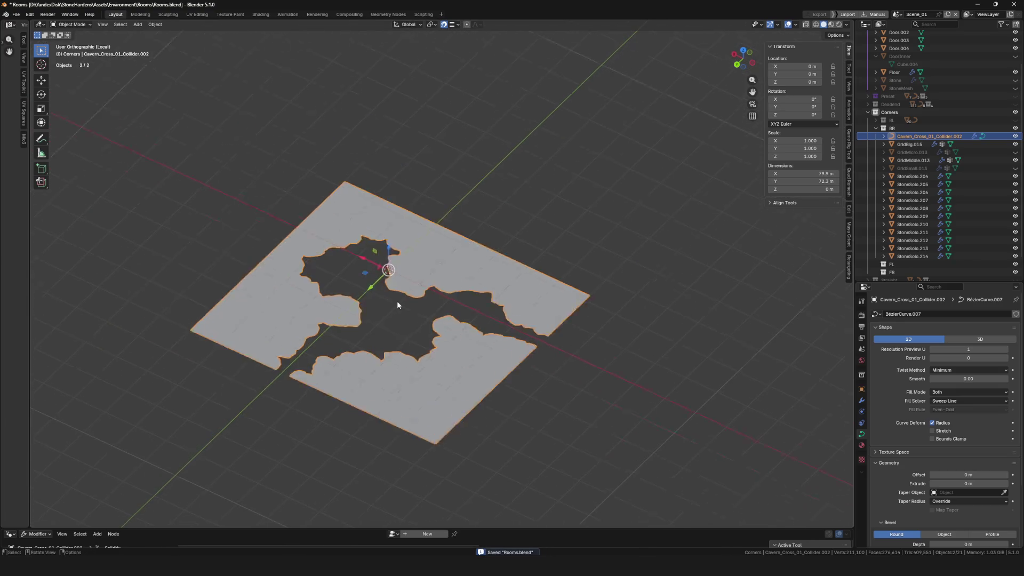
scroll(467, 302, down, 1)
click(861, 400)
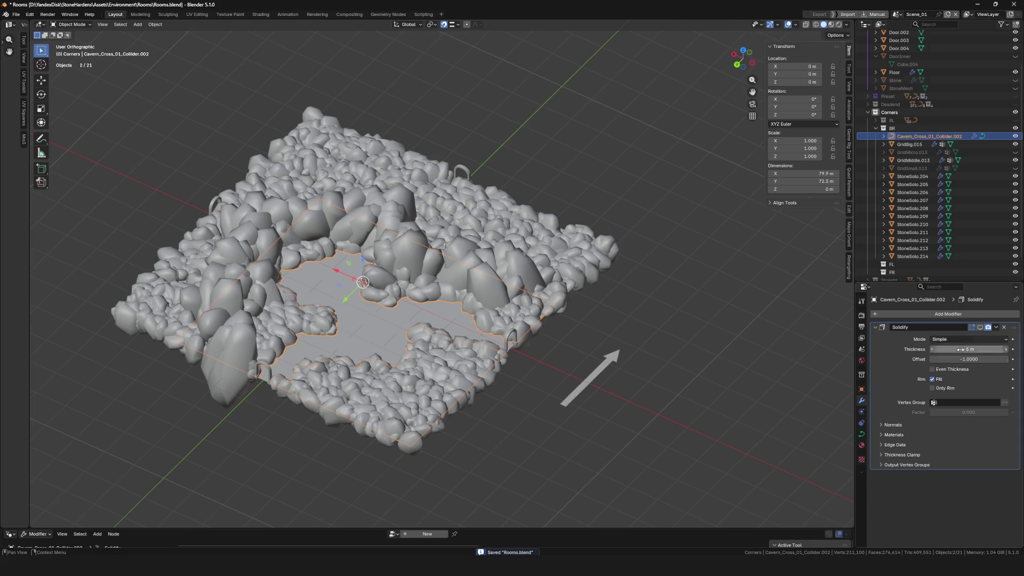
- Show the Solidify thickness in the viewport, inspect the collider against the rocks and save
click(986, 327)
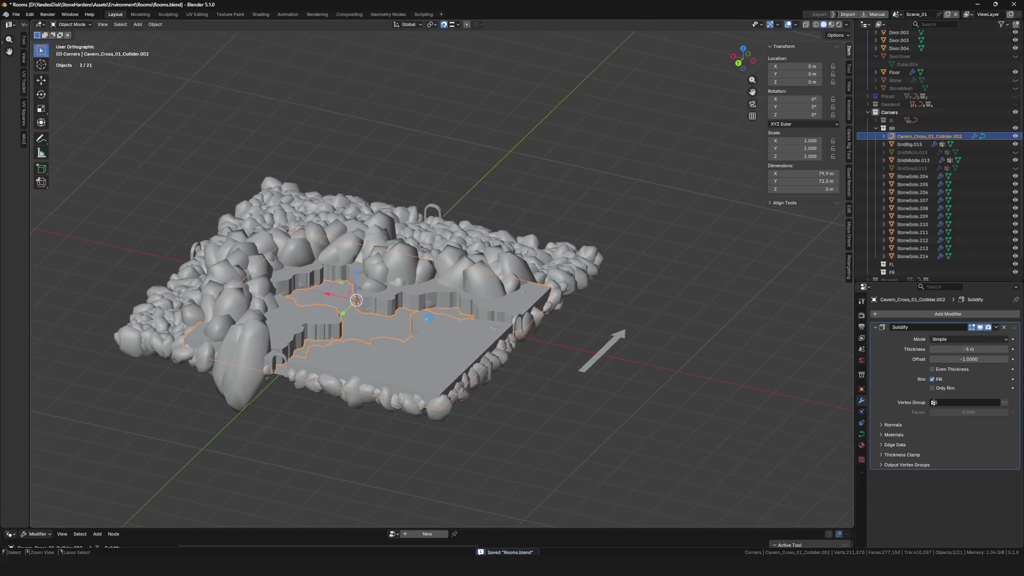
drag(376, 321, 402, 324)
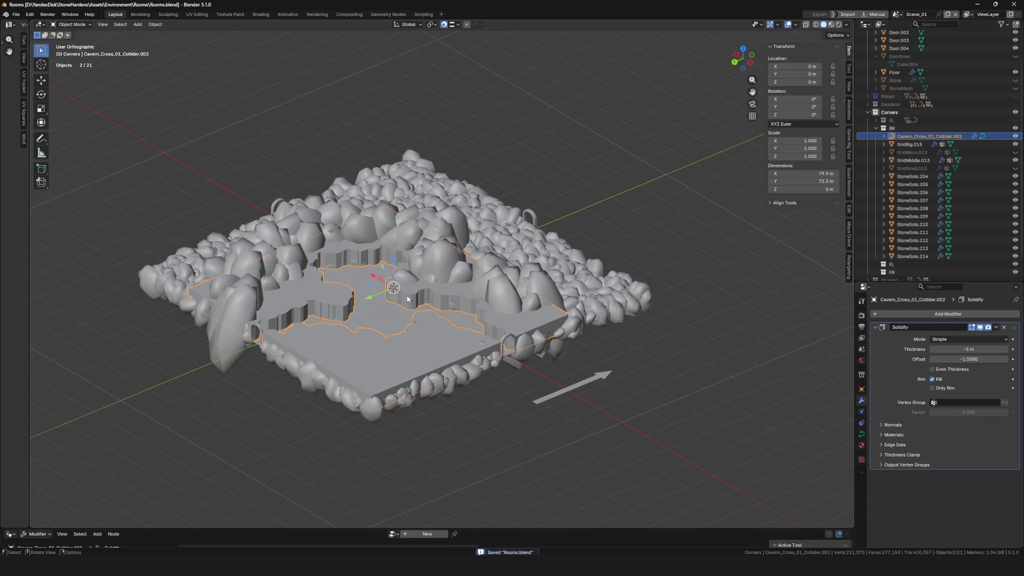
scroll(396, 299, up, 2)
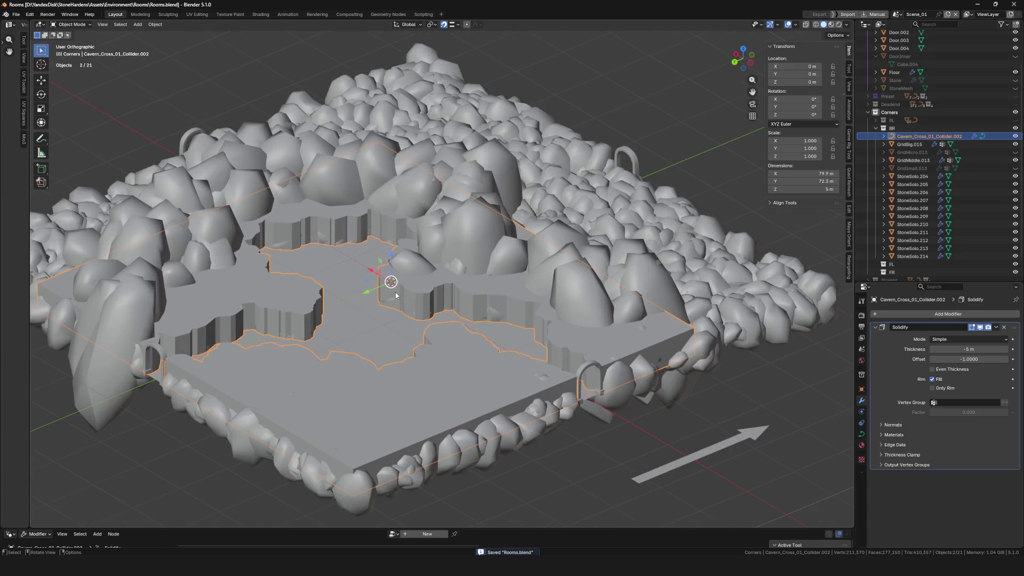
scroll(395, 292, down, 3)
drag(396, 291, 423, 333)
key(ctrl+s)
scroll(371, 308, up, 3)
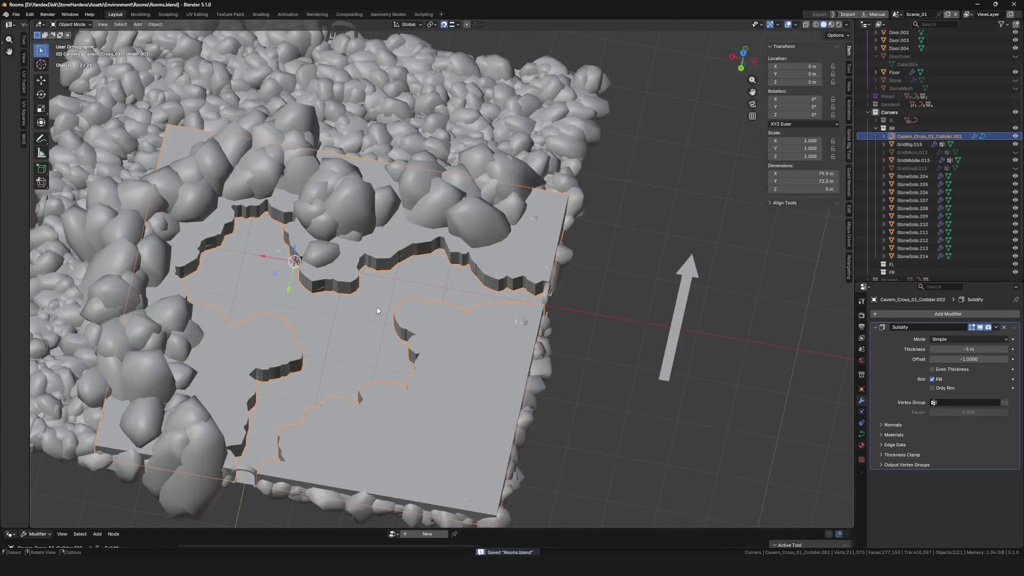
scroll(376, 306, up, 2)
scroll(377, 306, down, 4)
scroll(497, 285, up, 3)
mouse_move(377, 307)
mouse_down()
mouse_move(497, 286)
mouse_move(499, 302)
mouse_move(512, 260)
mouse_move(471, 296)
mouse_up()
scroll(471, 297, up, 1)
scroll(470, 297, down, 1)
scroll(471, 297, down, 4)
scroll(428, 274, up, 5)
scroll(427, 275, down, 5)
scroll(417, 303, up, 1)
scroll(418, 303, up, 3)
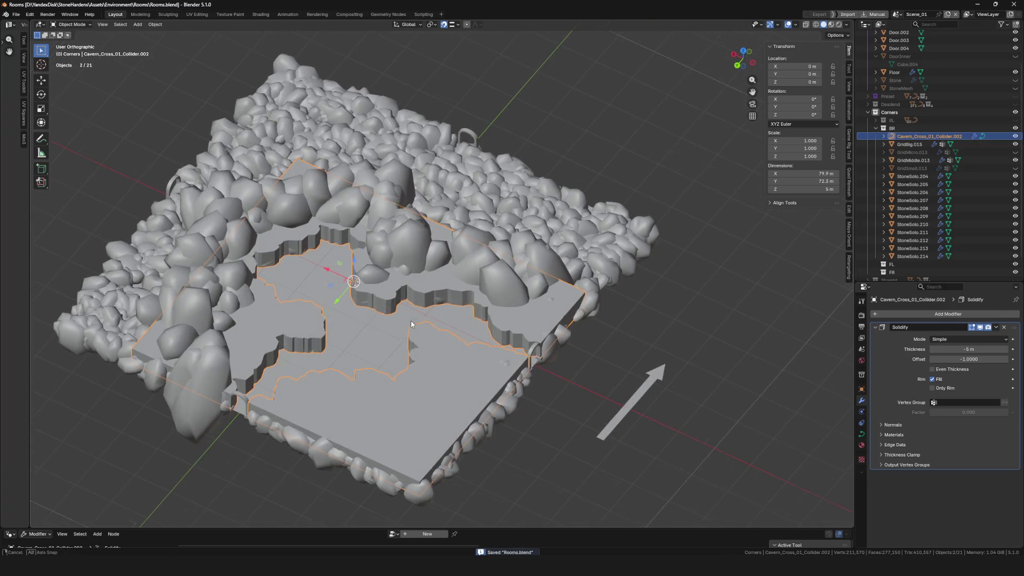
- Begin renaming the collider, deleting the .002 suffix from Cavern_Cross_01_Collider
key(F2)
click(432, 320)
key(shift+End)
key(BackSpace)
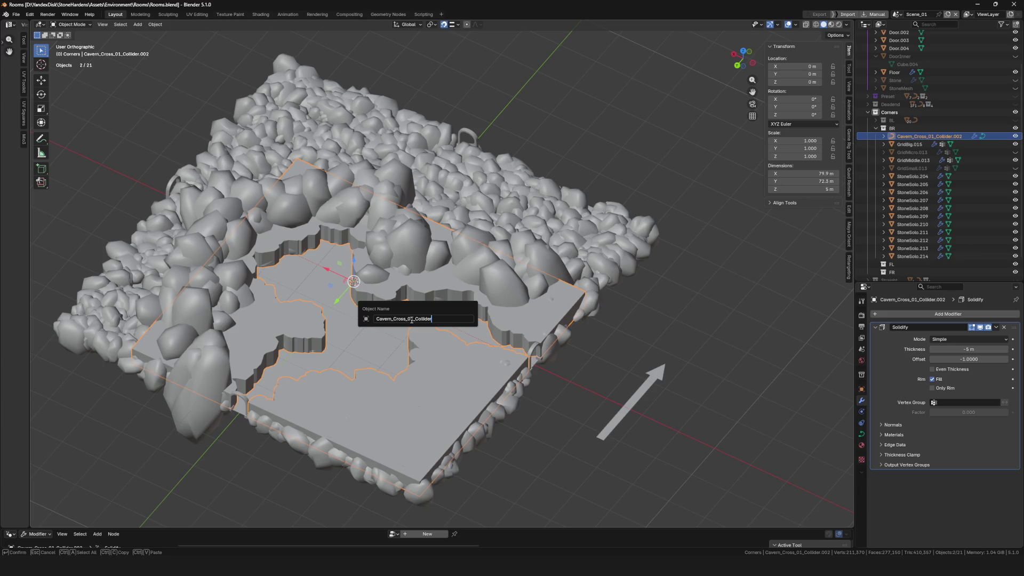
- Finish the rename to Cavern_Corner_BR_01_Collider and make the BL collection visible
key(BackSpace)
key(BackSpace)
key(BackSpace)
key(BackSpace)
text(orner)
text(_BR)
key(Right)
key(Right)
key(Right)
key(Return)
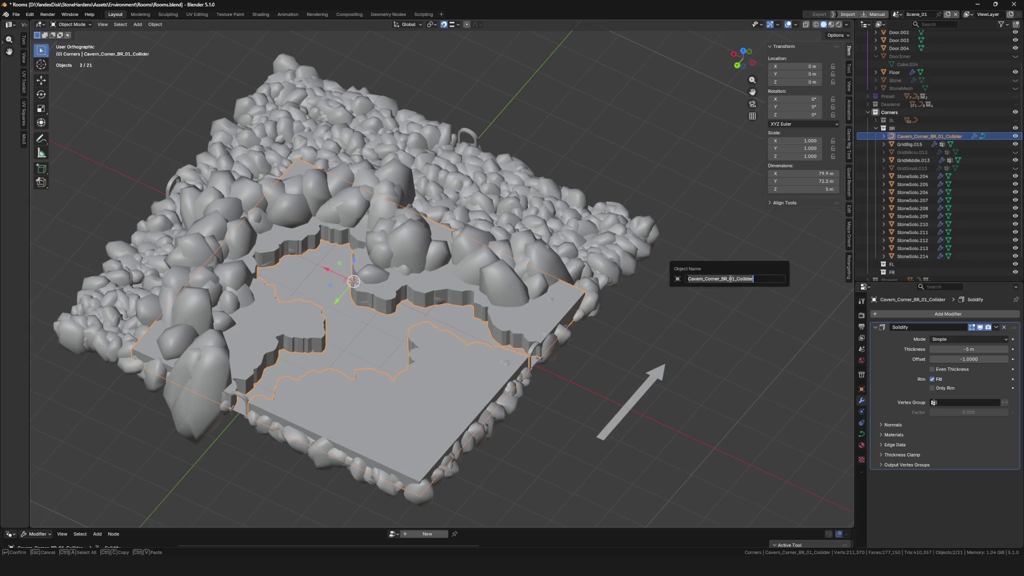
click(1015, 121)
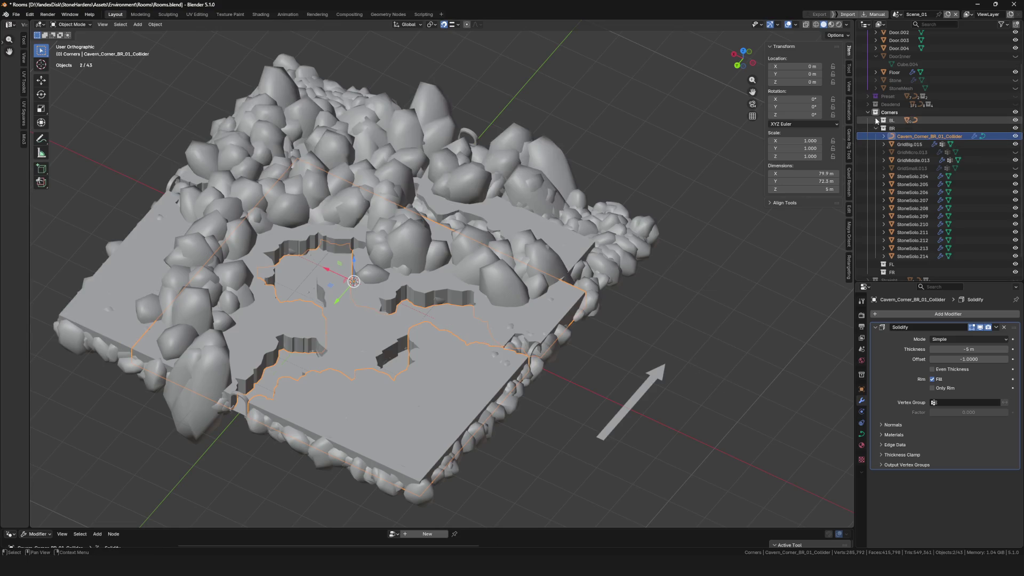
- Rename Cavern_Cross_01_Collider.001 in the BL collection to Cavern_Corner_BL_01_Collider and save
click(882, 121)
click(928, 128)
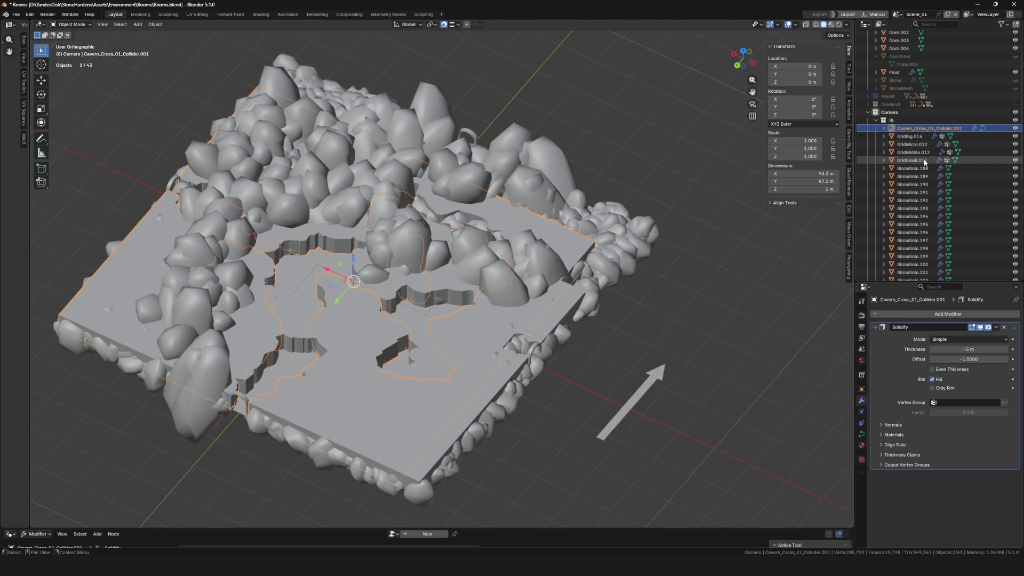
scroll(959, 176, down, 3)
scroll(952, 159, up, 4)
double_click(927, 148)
click(972, 148)
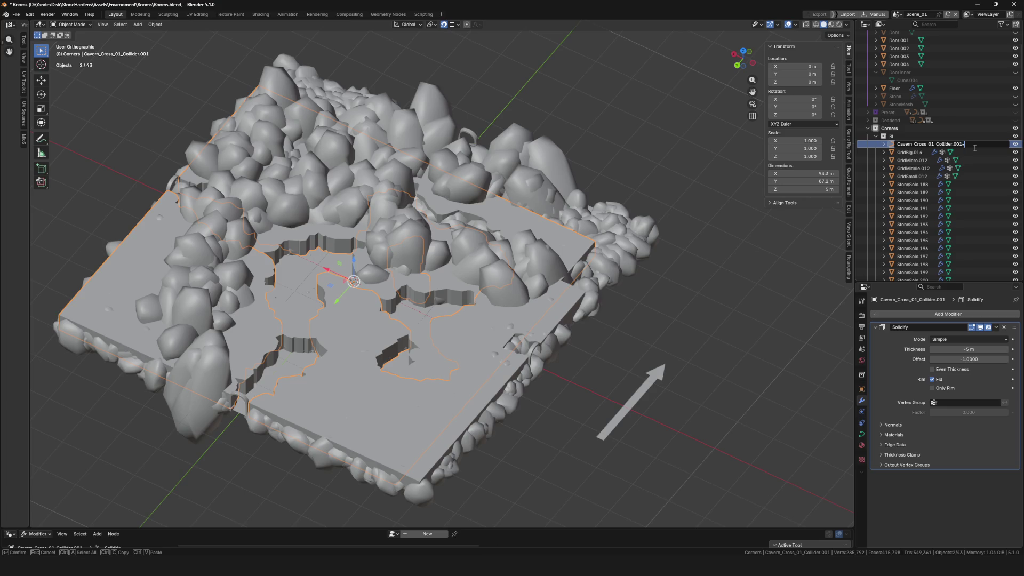
key(BackSpace)
key(BackSpace)
key(BackSpace)
key(BackSpace)
key(BackSpace)
key(BackSpace)
text(orner)
text(_BL)
key(Return)
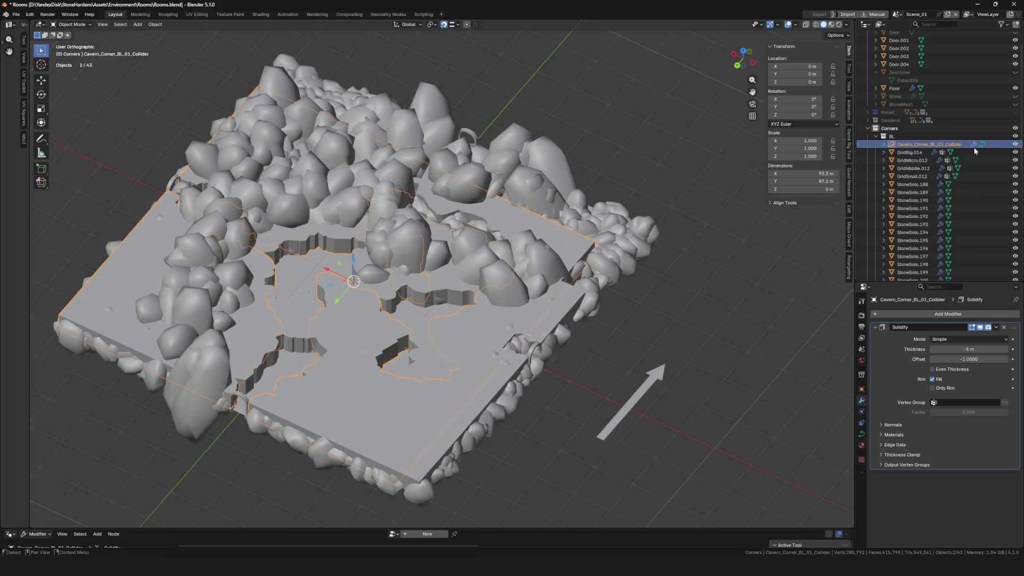
key(ctrl+s)
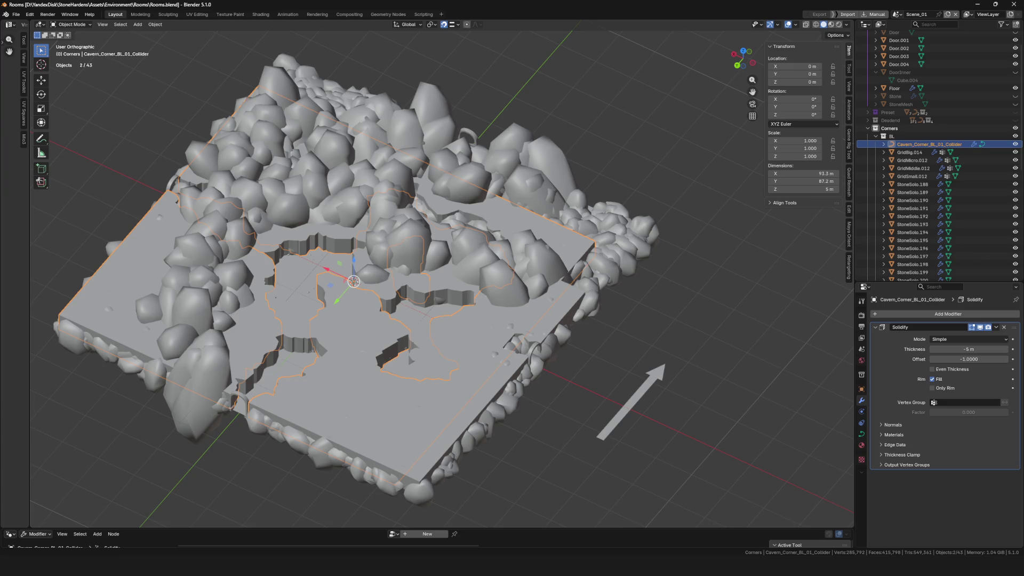
scroll(445, 325, down, 2)
scroll(446, 325, up, 1)
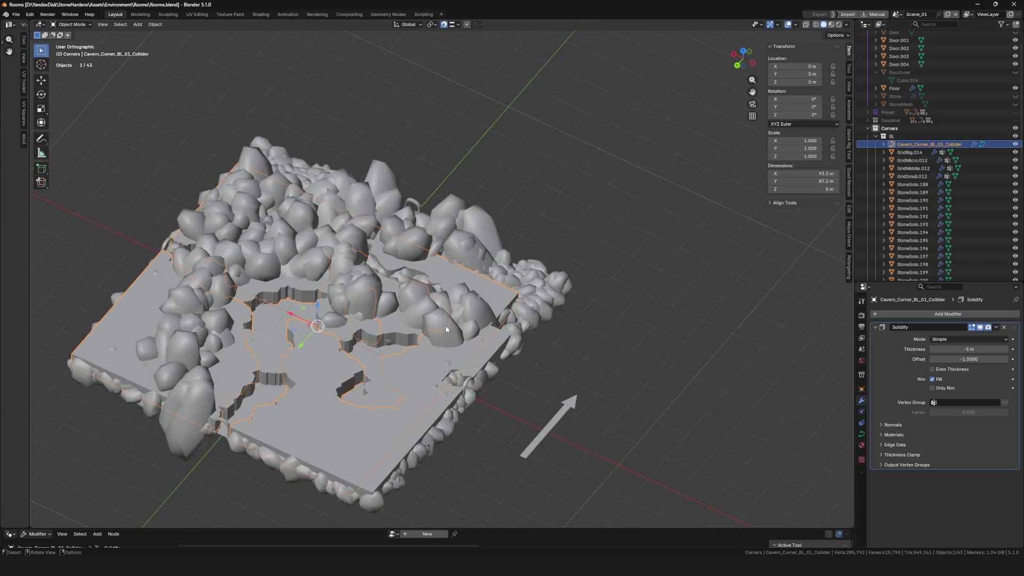
scroll(335, 334, down, 7)
scroll(334, 334, up, 5)
- Hide the BL collection again and orbit around the cave plane to review it, saving the file
drag(344, 336, 504, 379)
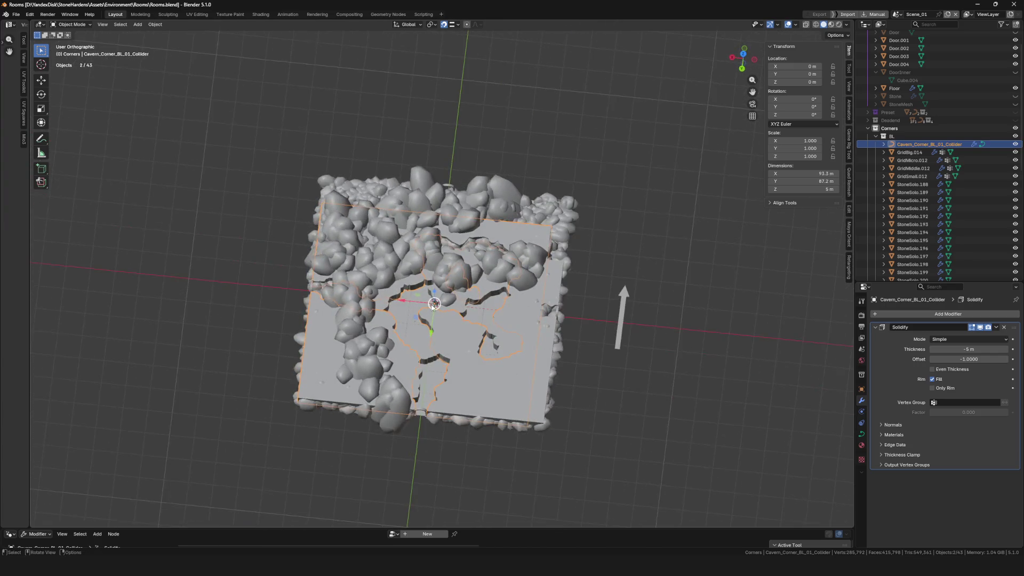
scroll(439, 316, up, 2)
scroll(439, 317, down, 2)
scroll(440, 316, down, 3)
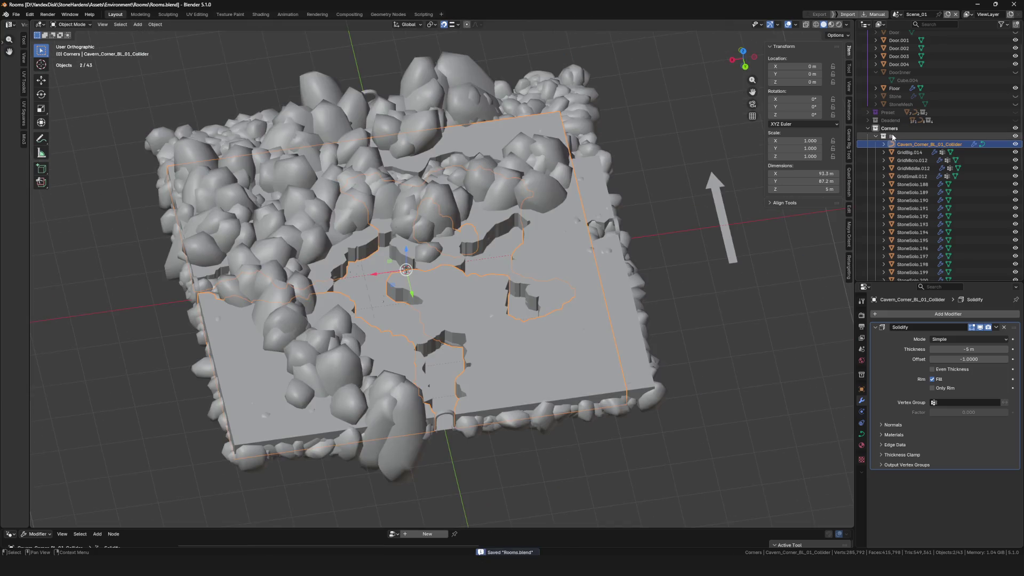
key(ctrl+s)
click(871, 137)
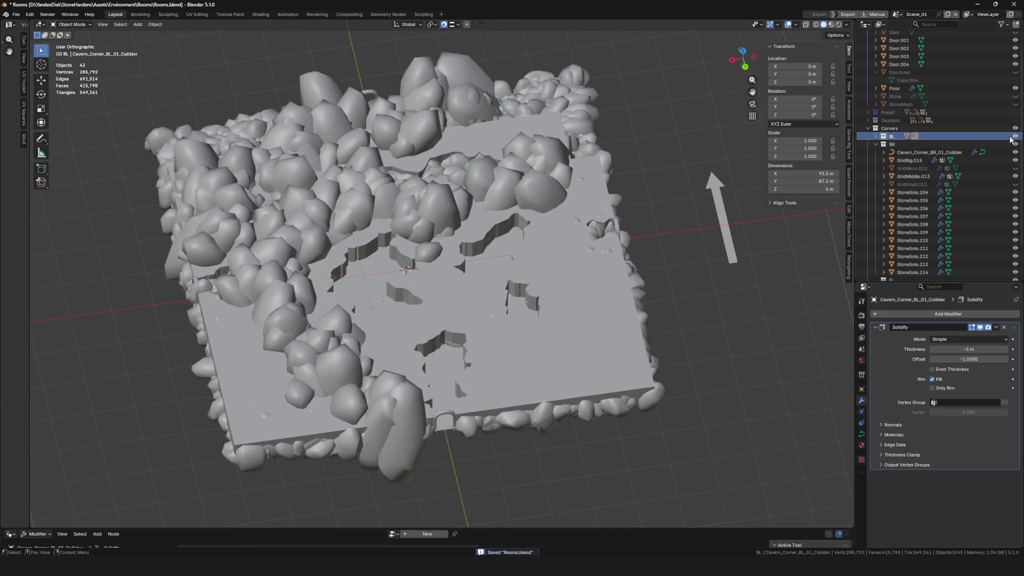
click(1016, 137)
drag(644, 258, 497, 253)
drag(435, 299, 381, 320)
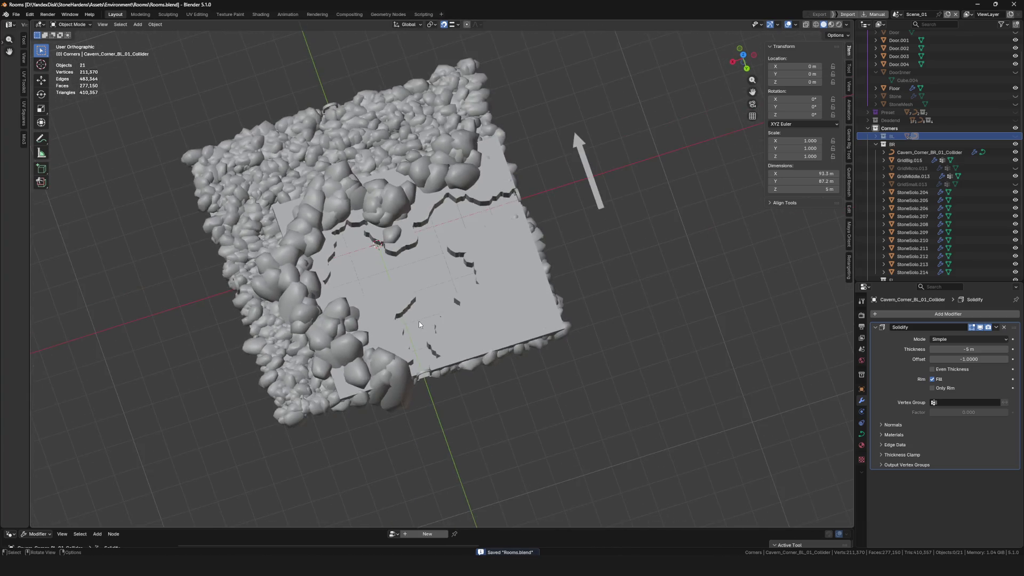
mouse_move(380, 321)
mouse_down()
mouse_move(415, 319)
mouse_move(357, 337)
mouse_move(487, 290)
mouse_move(643, 280)
mouse_move(450, 311)
mouse_move(576, 291)
mouse_up()
scroll(415, 319, up, 4)
scroll(414, 318, down, 3)
scroll(437, 320, down, 3)
- Select and inspect Cavern_Corner_BR_01_Collider, save Rooms.blend and minimize Blender to the desktop
click(365, 332)
key(ctrl+s)
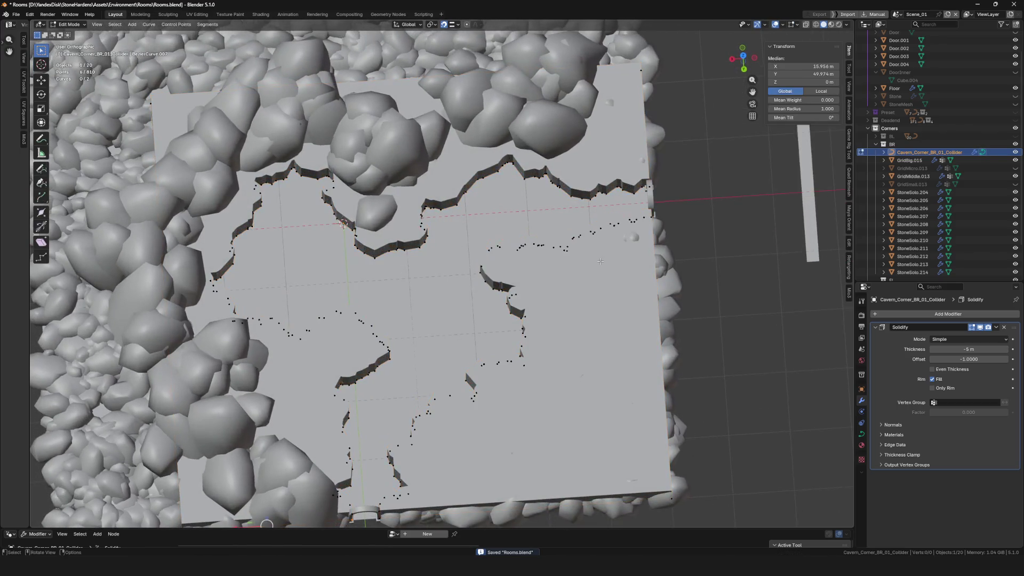
scroll(576, 291, down, 5)
scroll(470, 283, up, 5)
drag(471, 283, 456, 298)
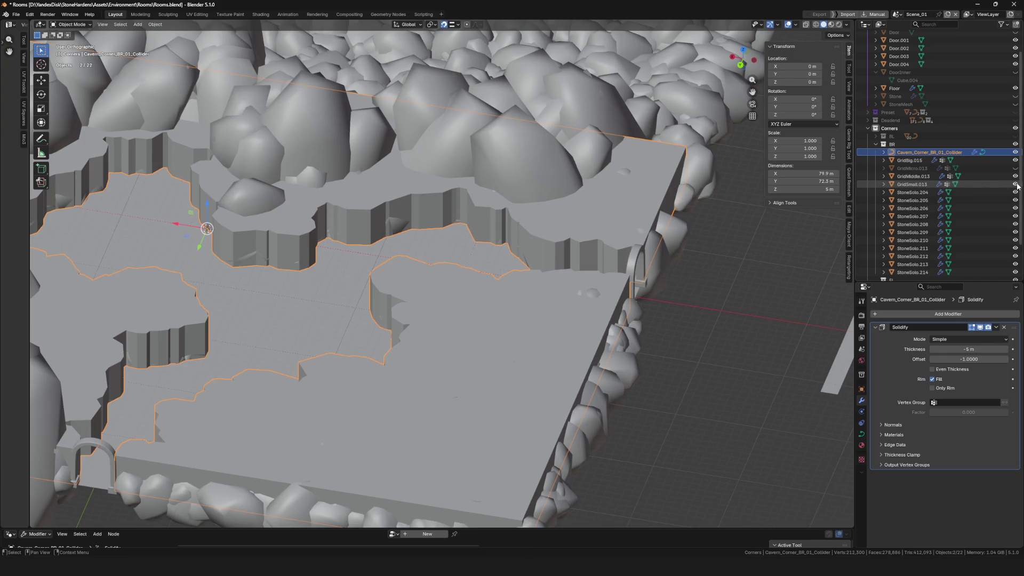
scroll(440, 280, down, 5)
scroll(440, 280, up, 4)
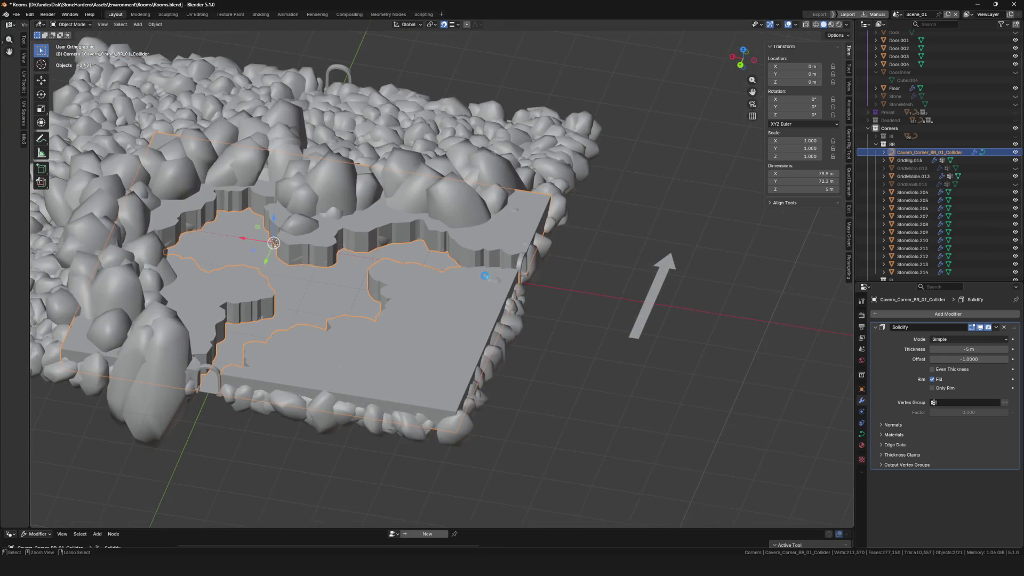
key(ctrl+s)
mouse_move(484, 277)
mouse_down()
mouse_move(502, 287)
mouse_move(466, 304)
mouse_up()
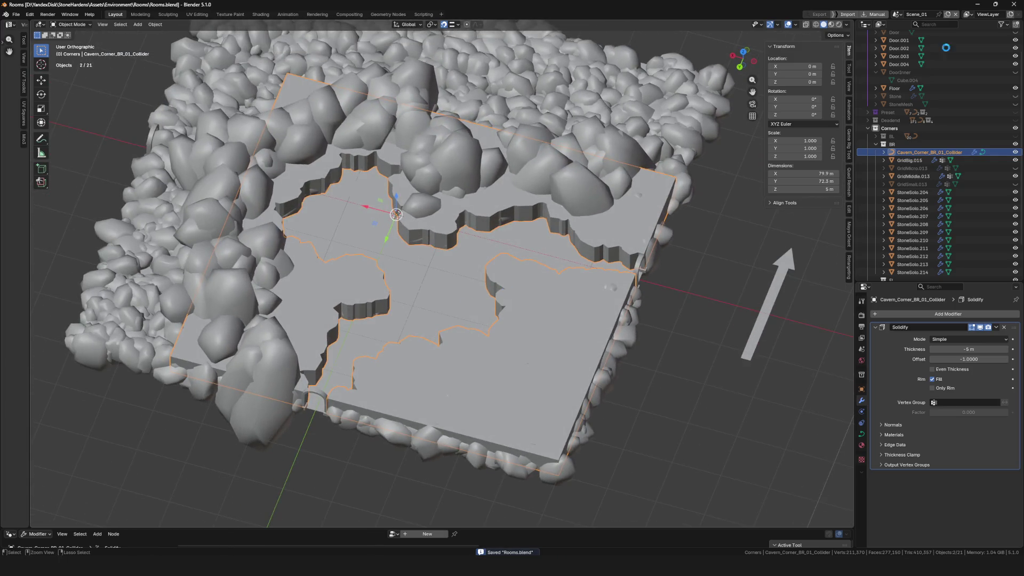
click(980, 4)
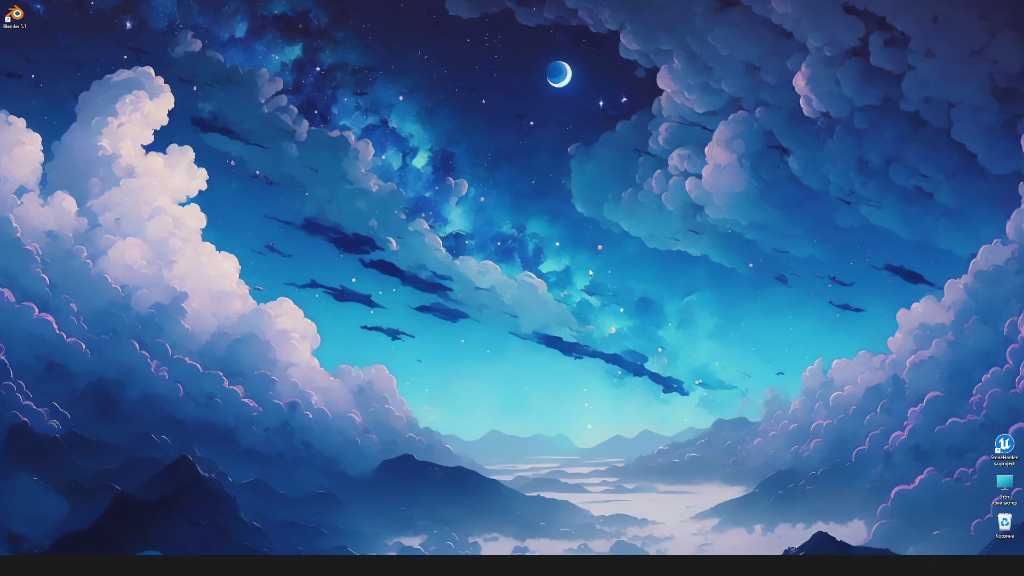
- Launch StoneHarden.uproject from the desktop and bring up the Content Browser once the editor loads
double_click(1004, 447)
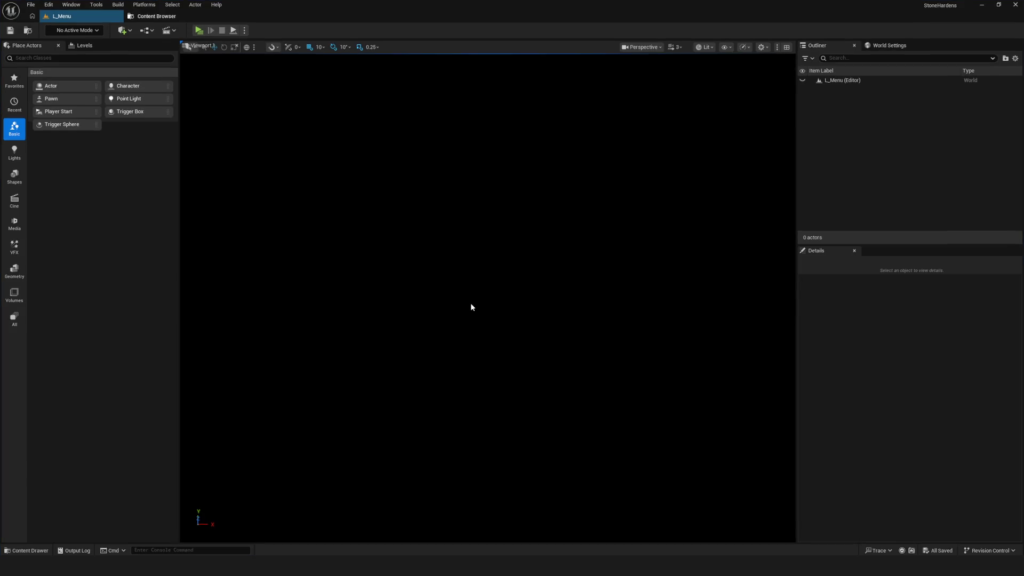
click(160, 17)
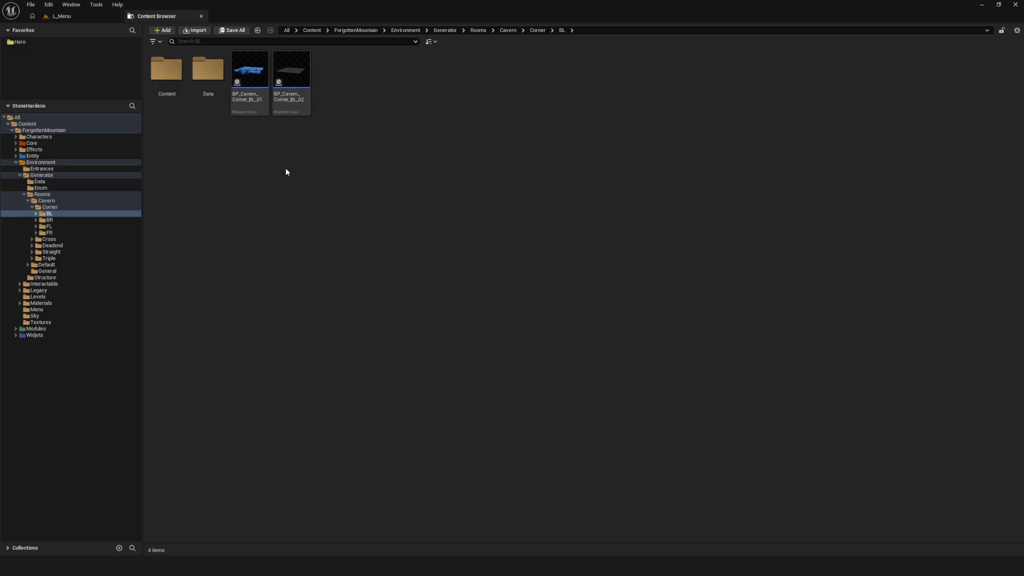
- Switch between the L_Menu level and the asset browser, landing on BP_Cavern_Corner_BL_02
double_click(250, 71)
click(116, 18)
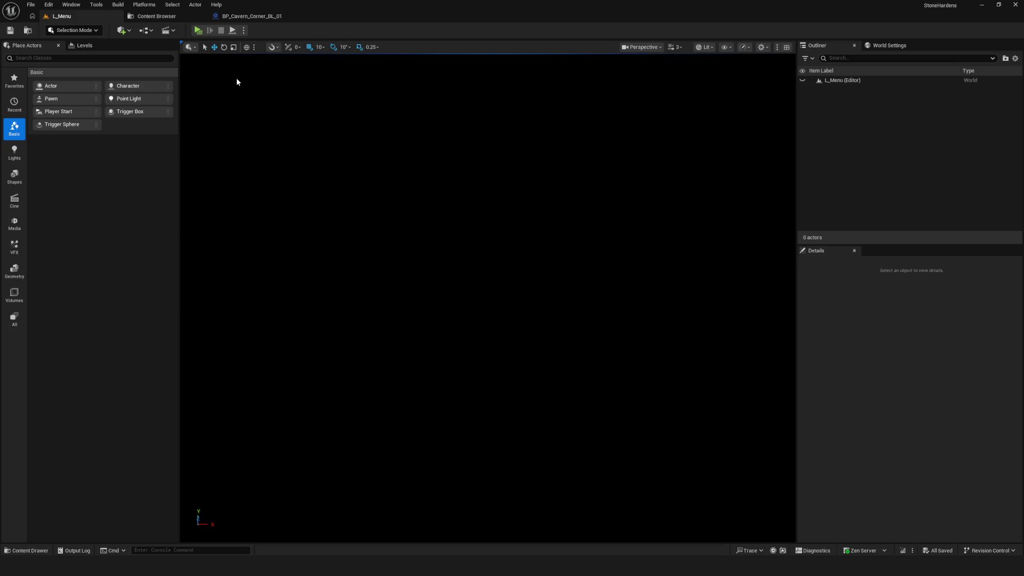
click(152, 17)
click(109, 20)
click(141, 19)
click(291, 80)
- Create a new folder named Content inside the cavern corner BR folder
click(60, 219)
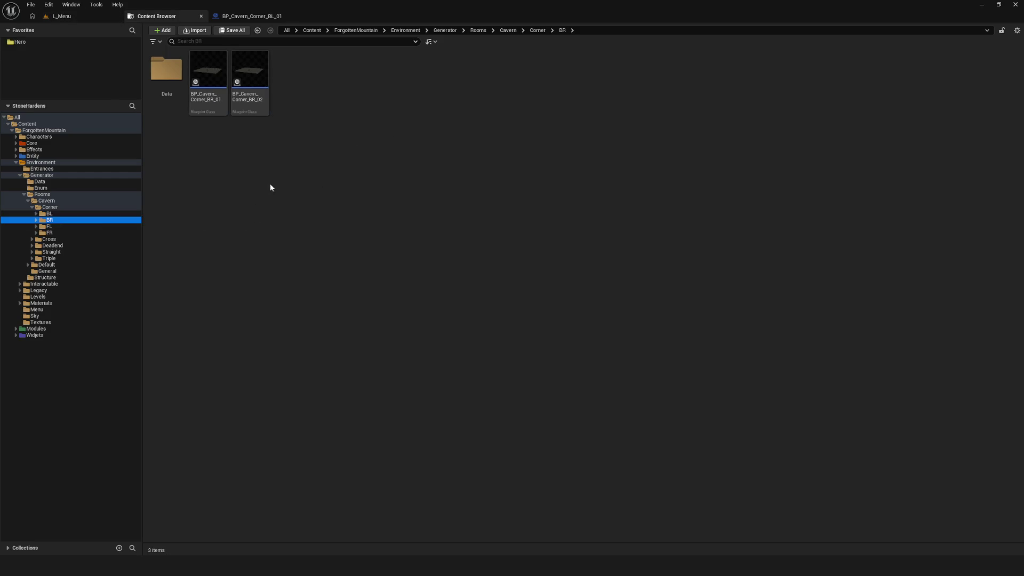
click(62, 213)
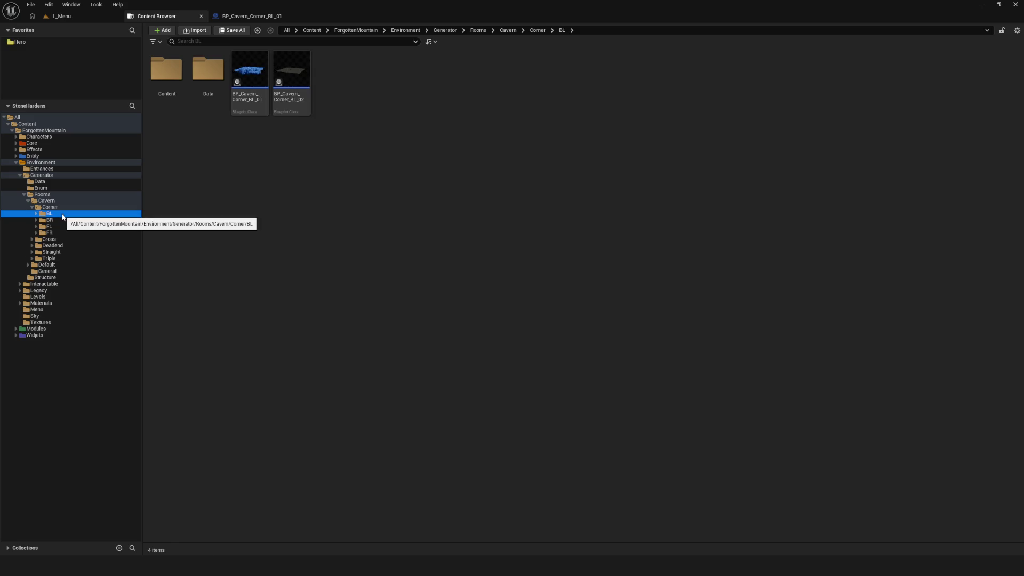
click(59, 220)
click(177, 80)
right_click(325, 158)
click(352, 211)
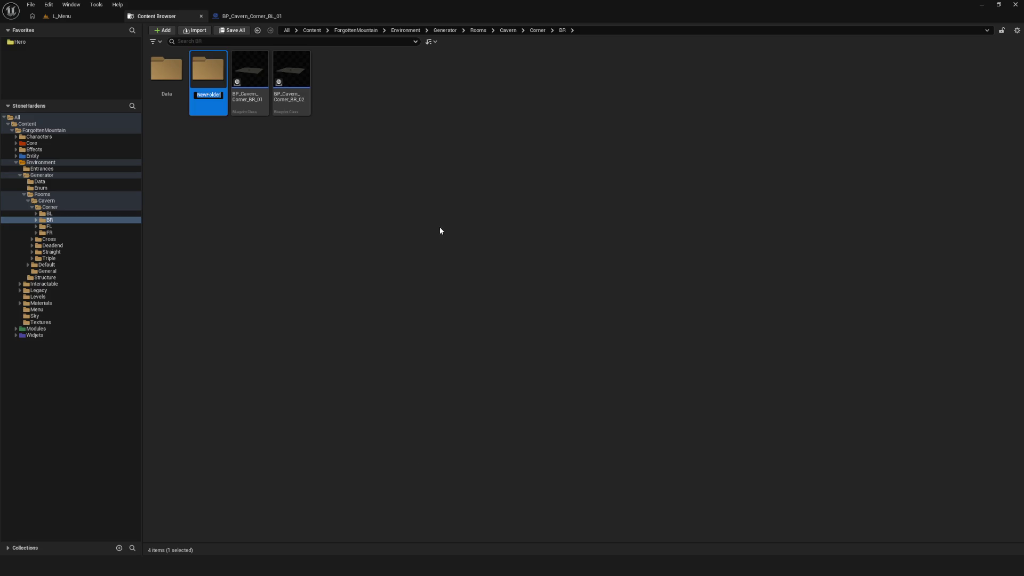
text(Go)
text(ntent)
key(Return)
- Enter the empty BR Content folder and dismiss its create-content menu
double_click(183, 92)
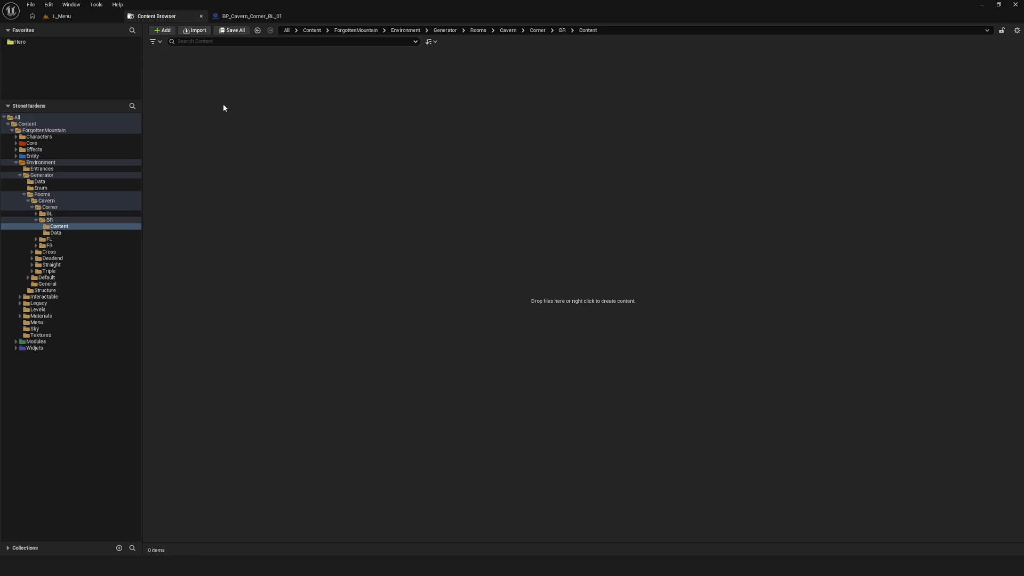
right_click(355, 133)
click(407, 164)
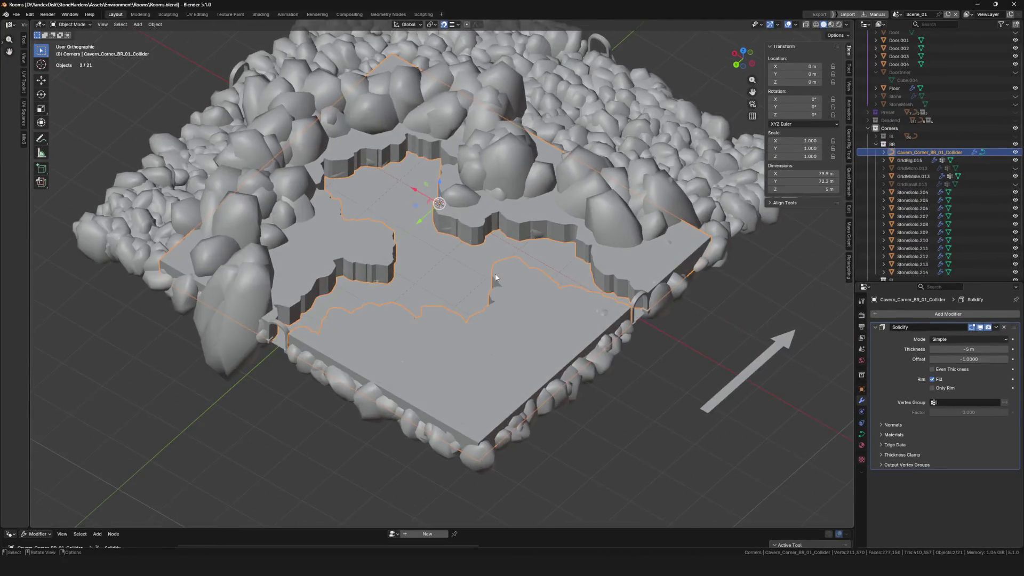
scroll(931, 208, down, 2)
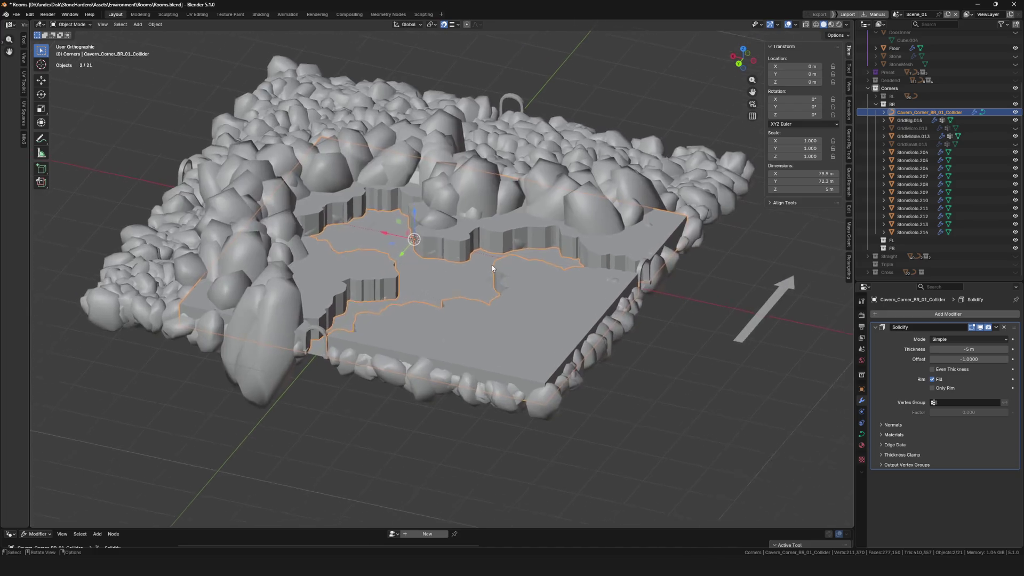
- Export the Cavern_Corner_BR_01_Collider mesh to file and hide the collider slab
key(F4)
click(561, 359)
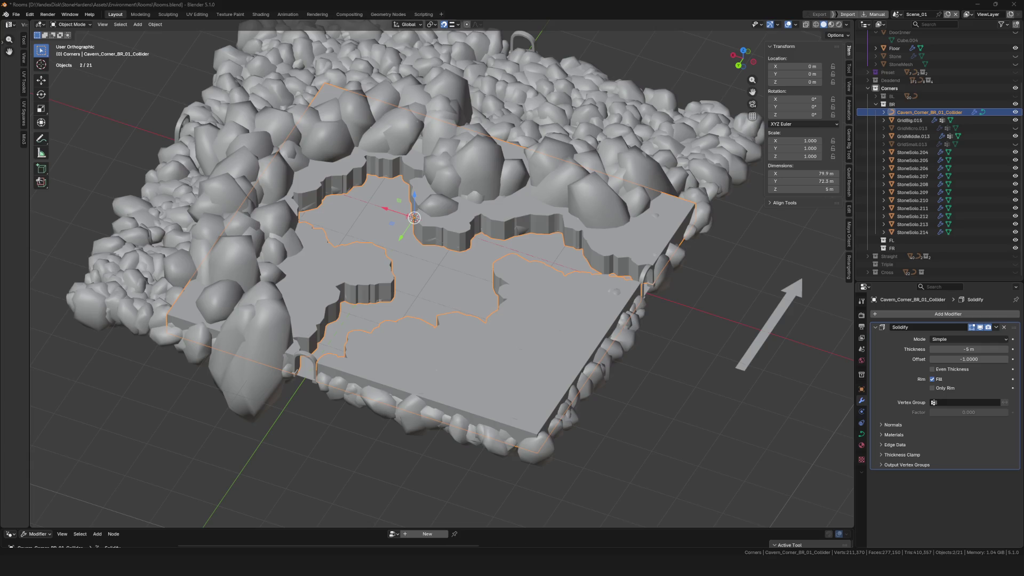
click(1016, 112)
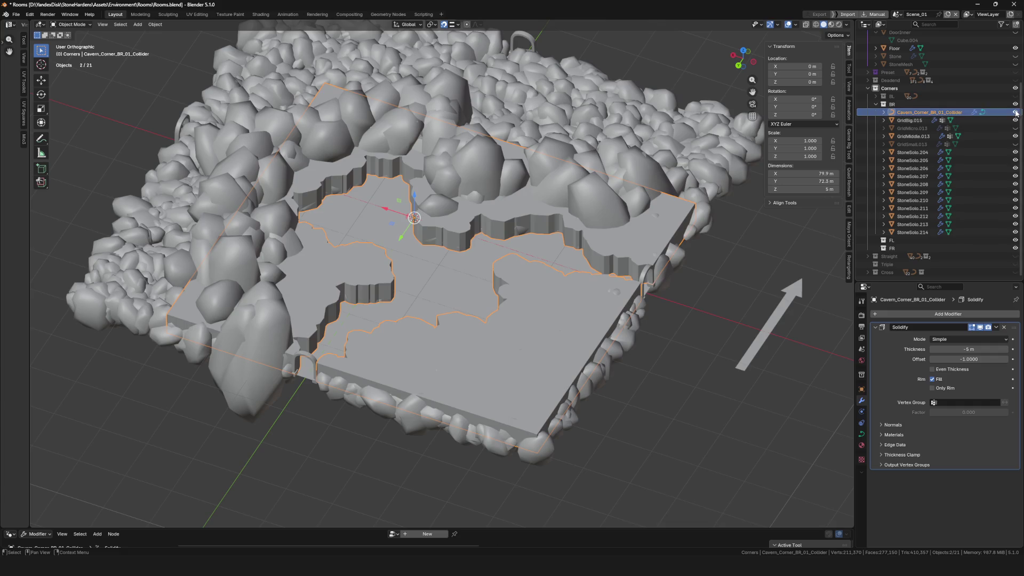
- Apply scale to the rock objects GridBig.015 through StoneSolo.214
click(921, 118)
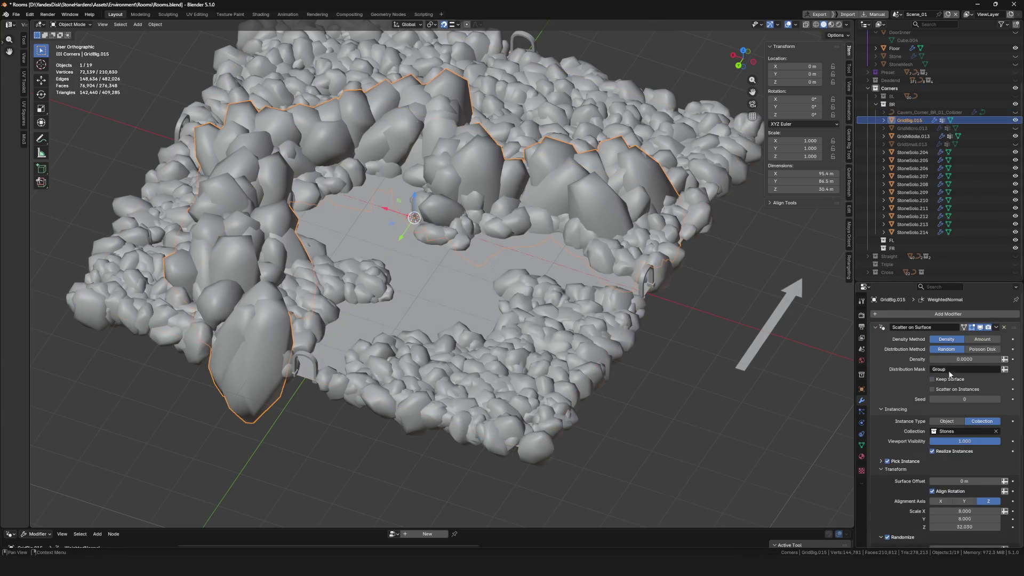
click(916, 135)
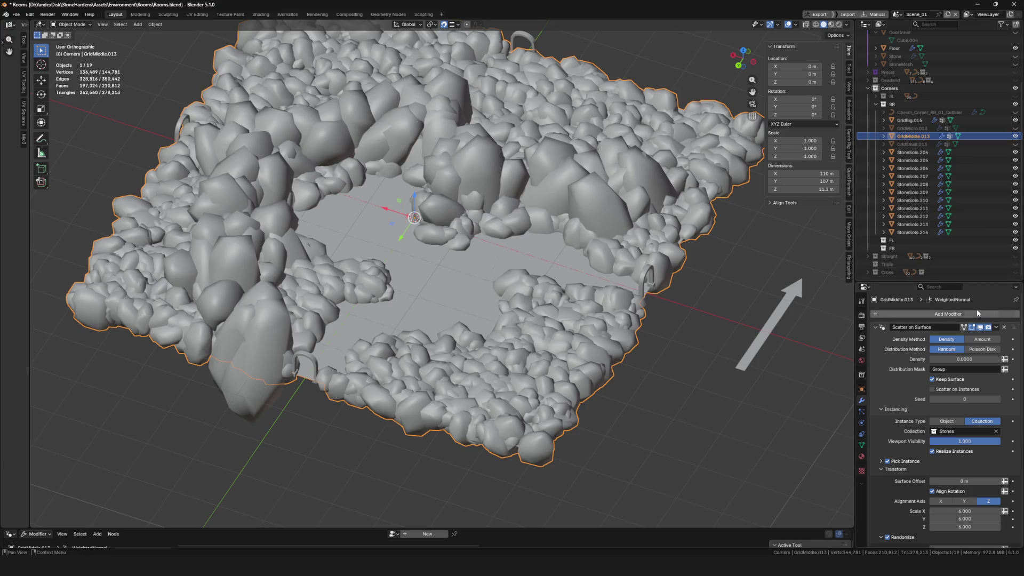
click(911, 128)
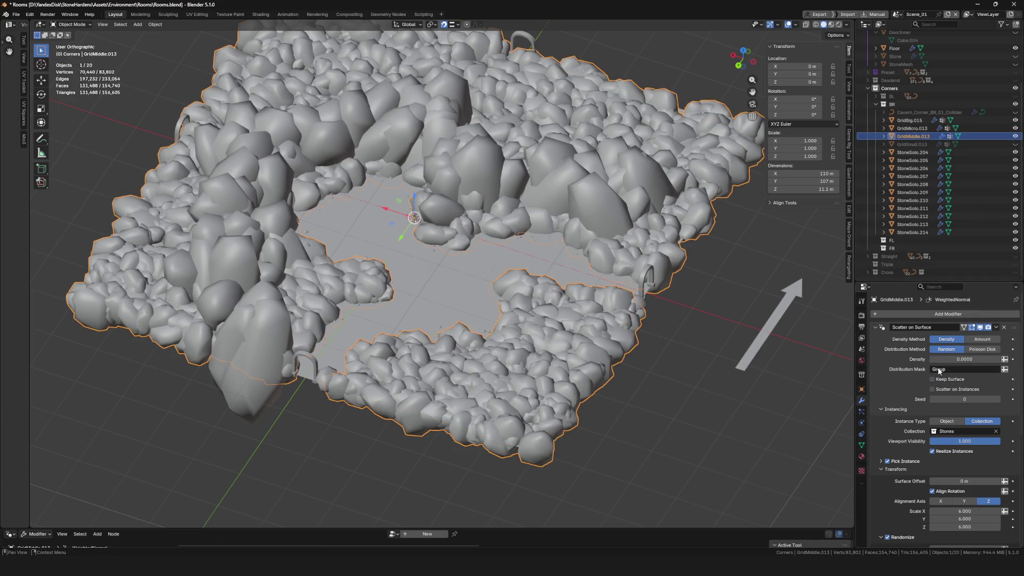
click(912, 120)
shift+click(921, 235)
key(ctrl+a)
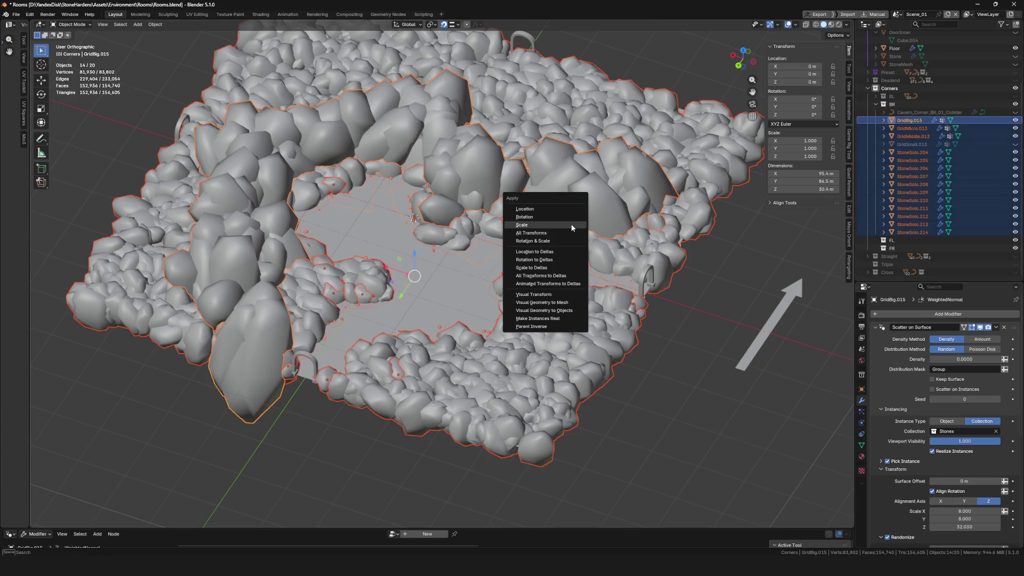
click(558, 225)
- Isolate the selected rocks in local view, then switch over to Unreal Engine
key(KP_Divide)
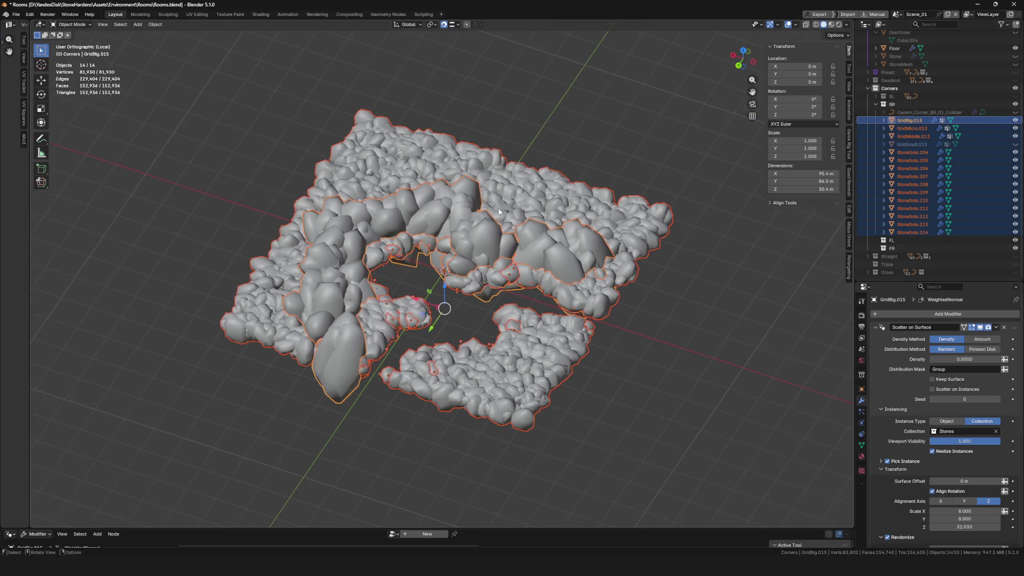
right_click(500, 223)
click(538, 285)
key(alt+Tab)
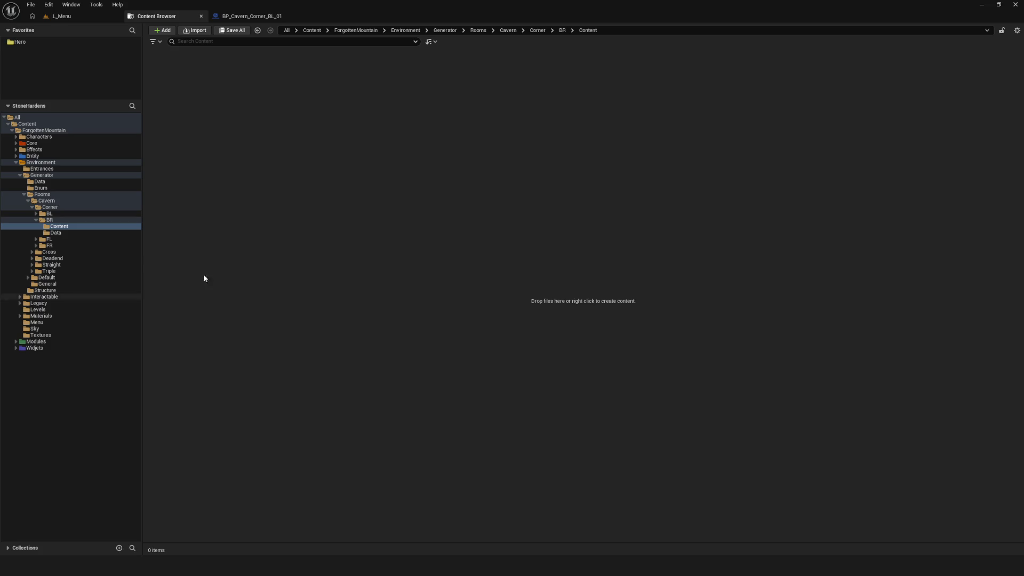
right_click(304, 110)
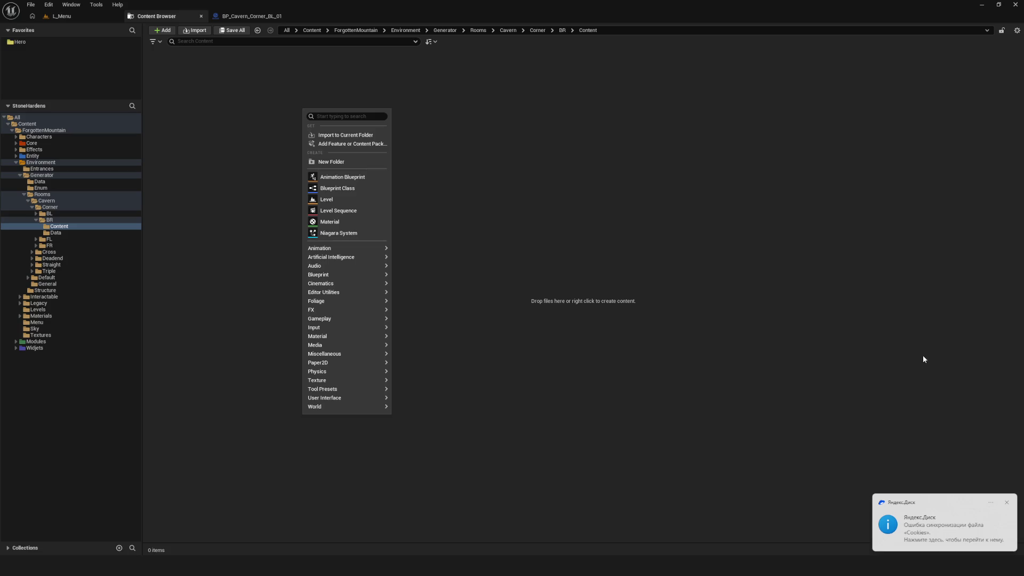
click(1006, 502)
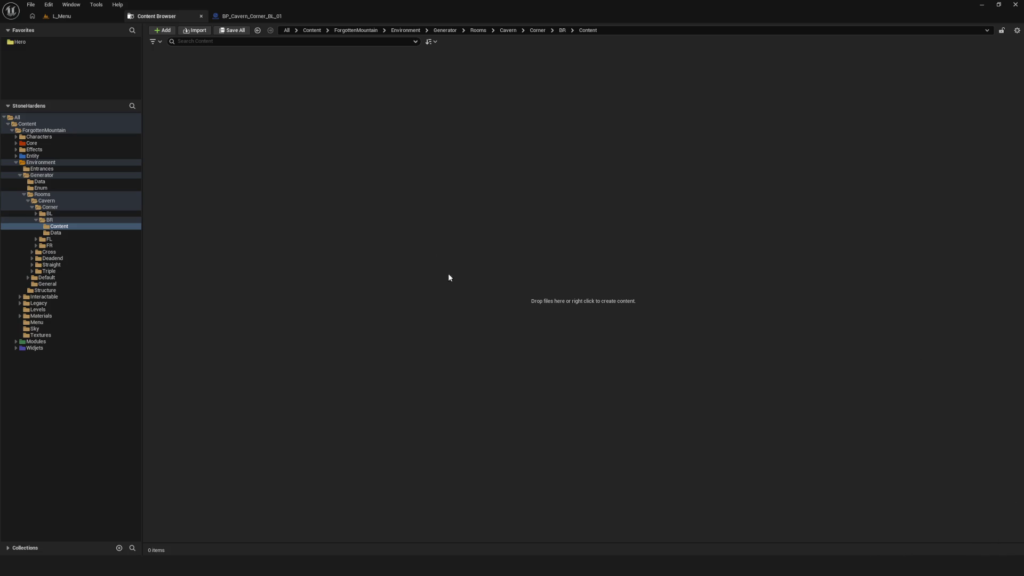
right_click(387, 170)
click(276, 215)
click(487, 432)
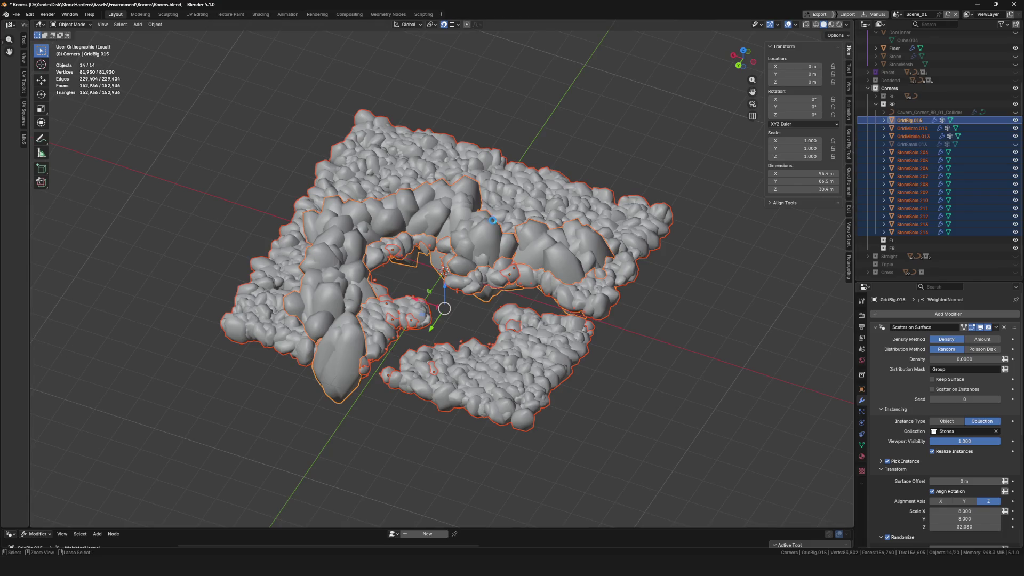
- Save the Blender scene file with Ctrl+S
key(ctrl+s)
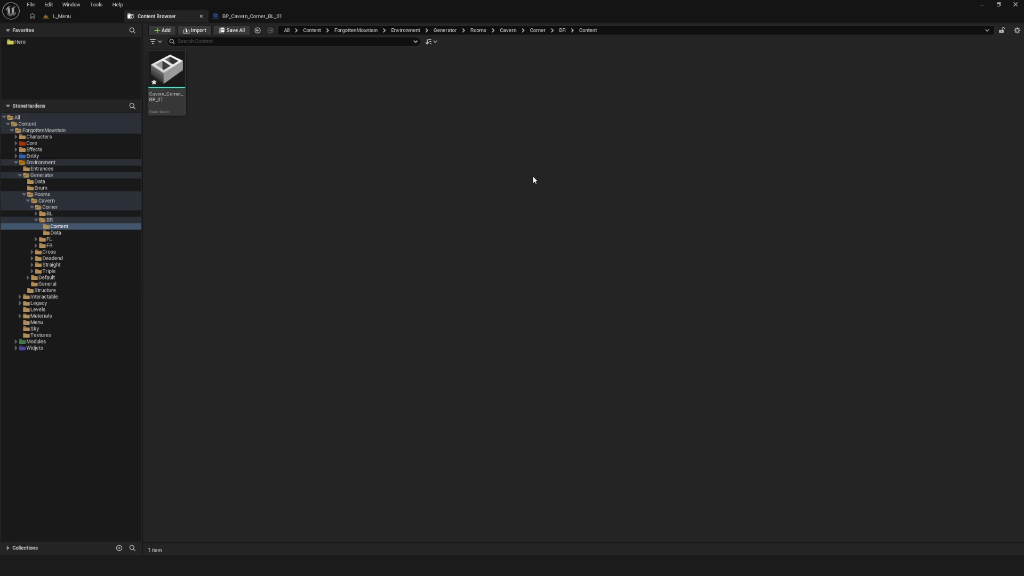
- Check the imported Cavern_Corner_BR_01 mesh options and the folder's create menu without changes
right_click(170, 77)
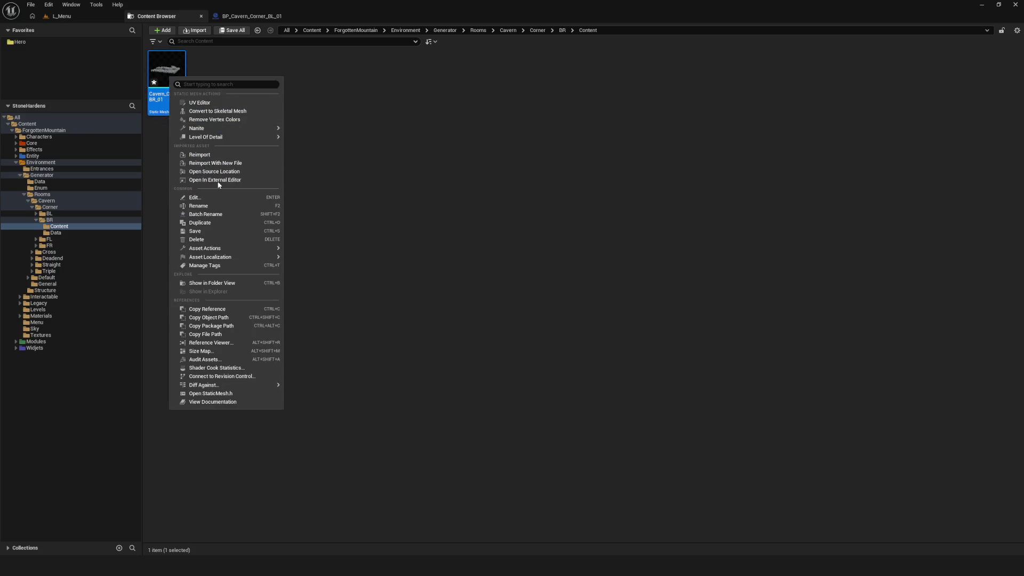
click(341, 208)
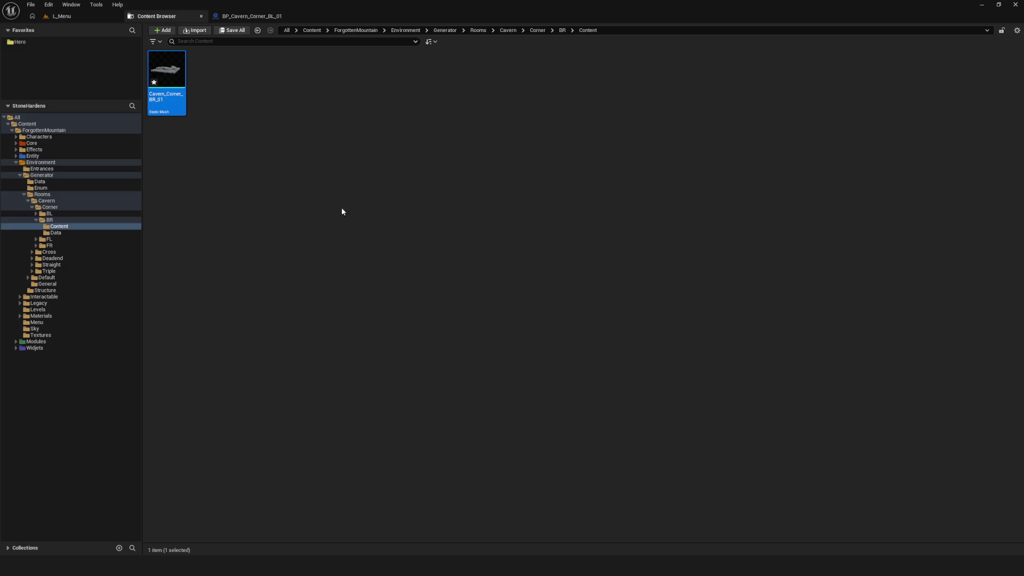
click(260, 160)
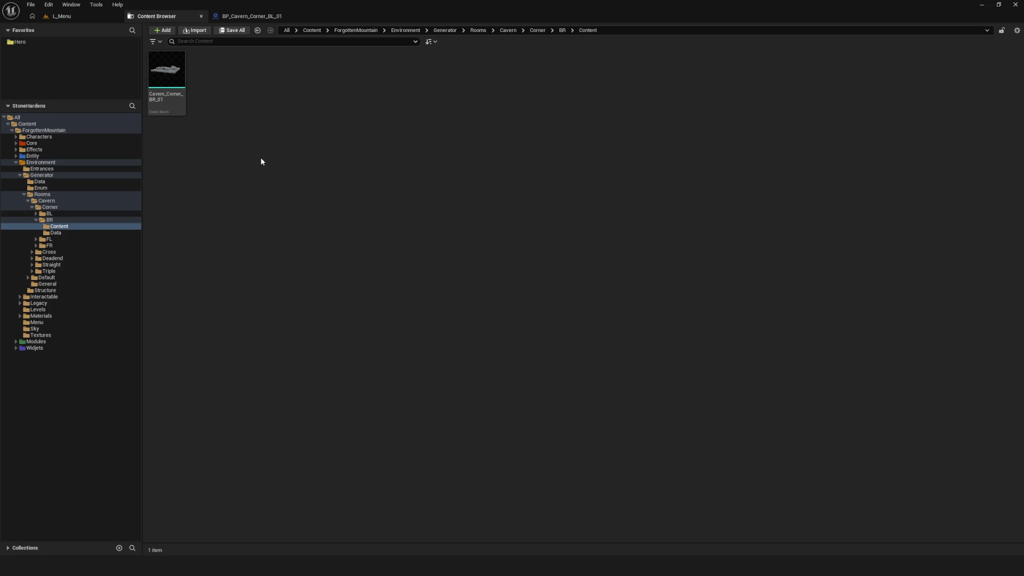
right_click(270, 151)
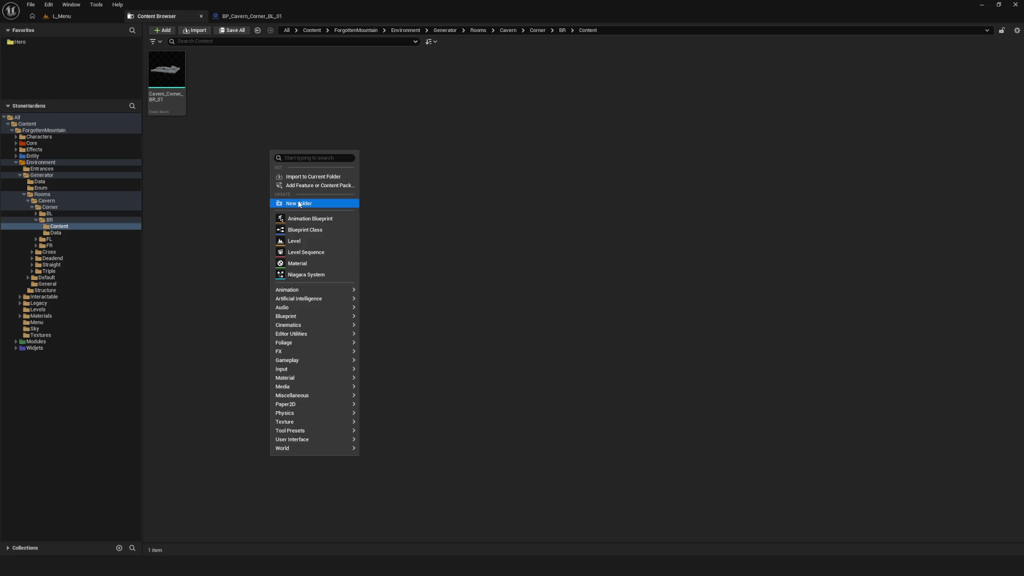
right_click(283, 149)
click(330, 175)
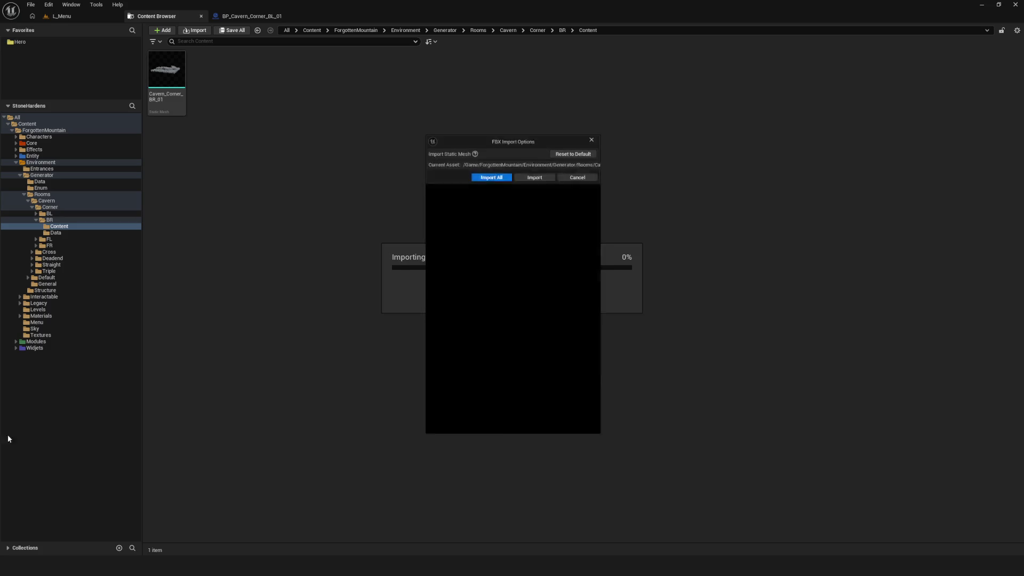
- Import all meshes from the collider FBX and open the Cavern_Corner_BR_01_Collider asset
click(490, 433)
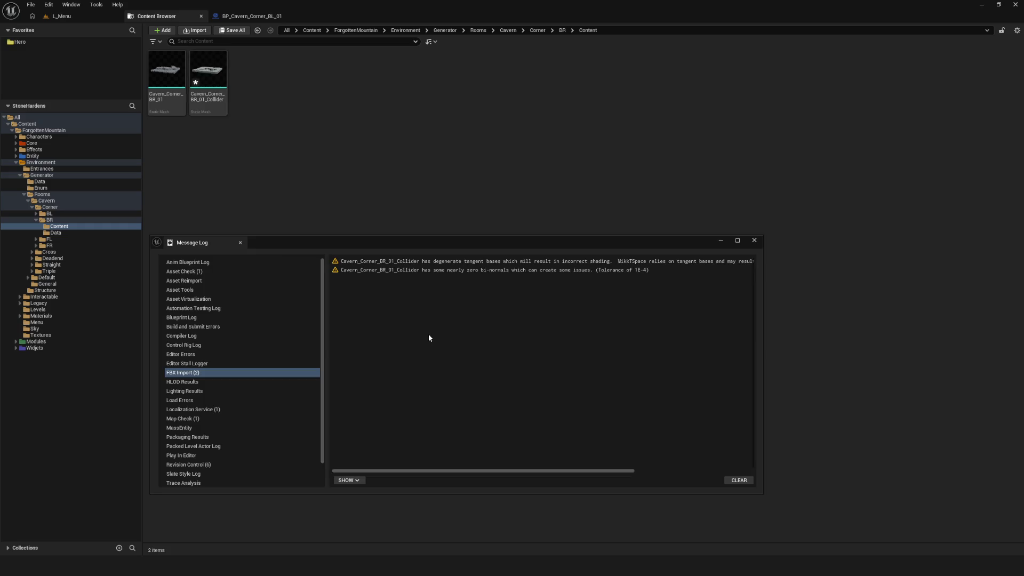
click(721, 241)
click(229, 76)
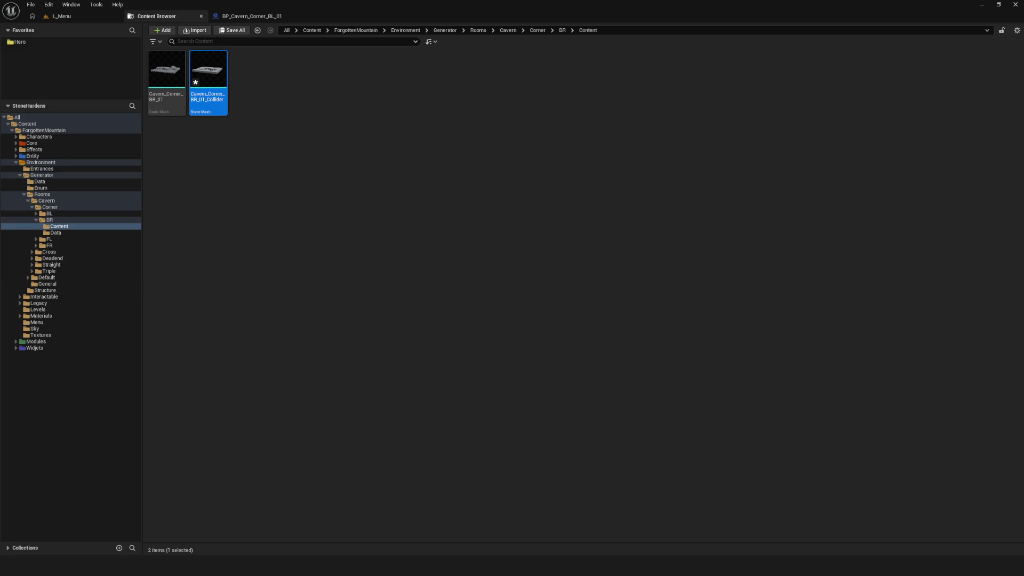
double_click(208, 72)
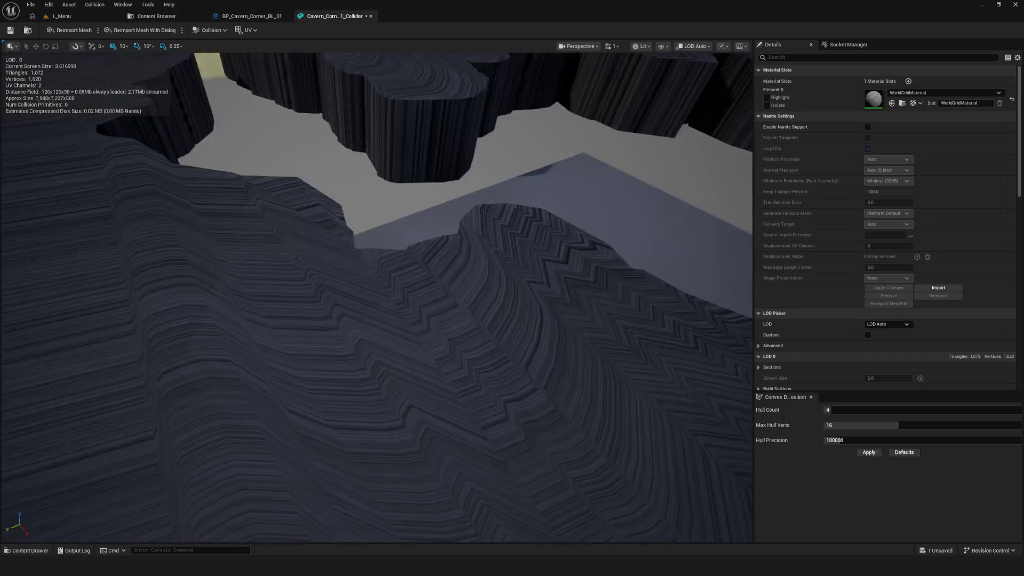
- Show the simple collision shapes in the collider mesh viewport
drag(457, 51, 457, 51)
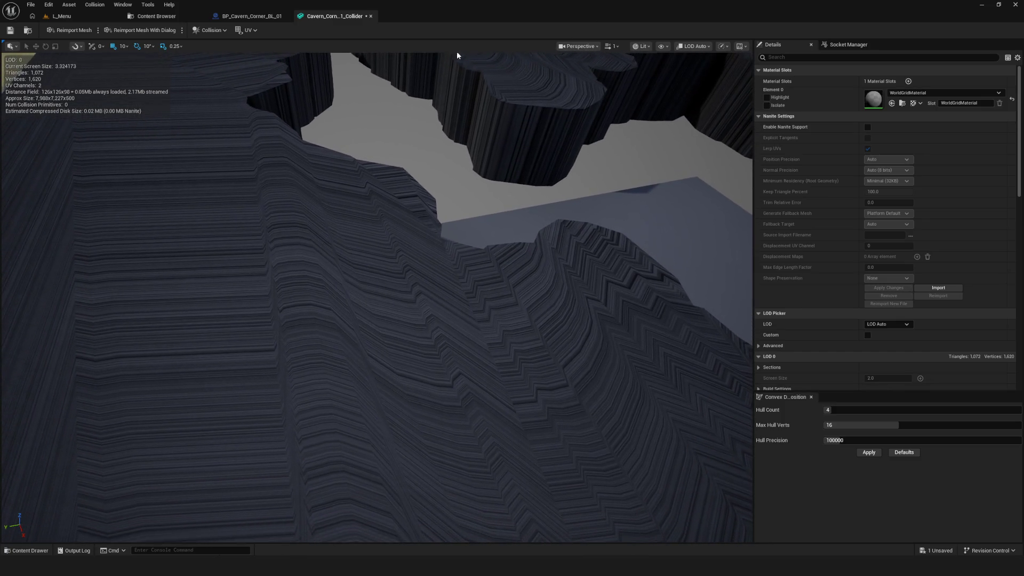
click(662, 45)
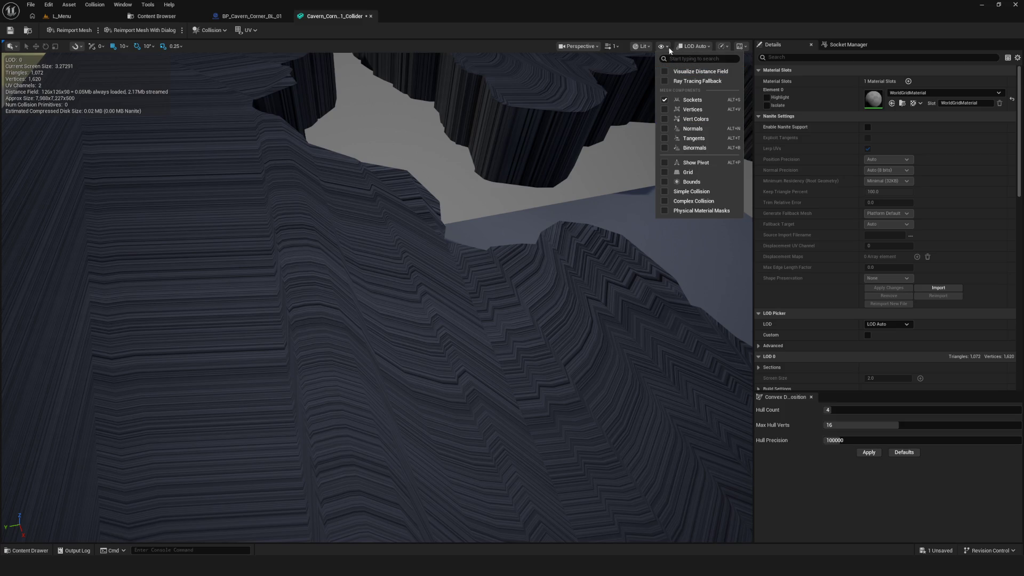
click(688, 191)
scroll(896, 317, down, 1)
scroll(895, 316, down, 5)
scroll(897, 299, down, 5)
scroll(911, 299, down, 5)
scroll(923, 310, down, 3)
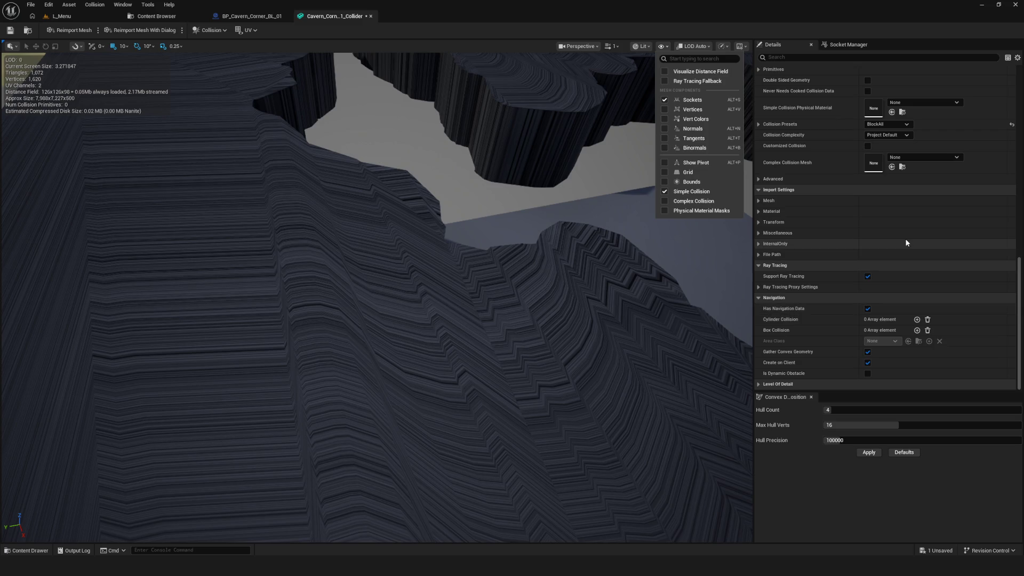
- Set collision complexity to use complex mesh as simple and save the collider asset
click(886, 134)
click(905, 166)
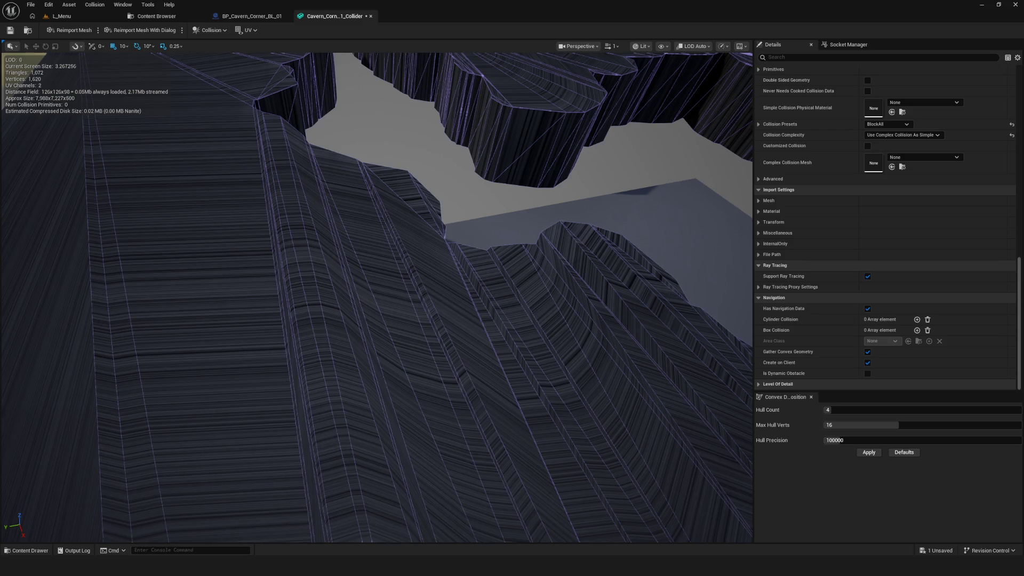
click(10, 30)
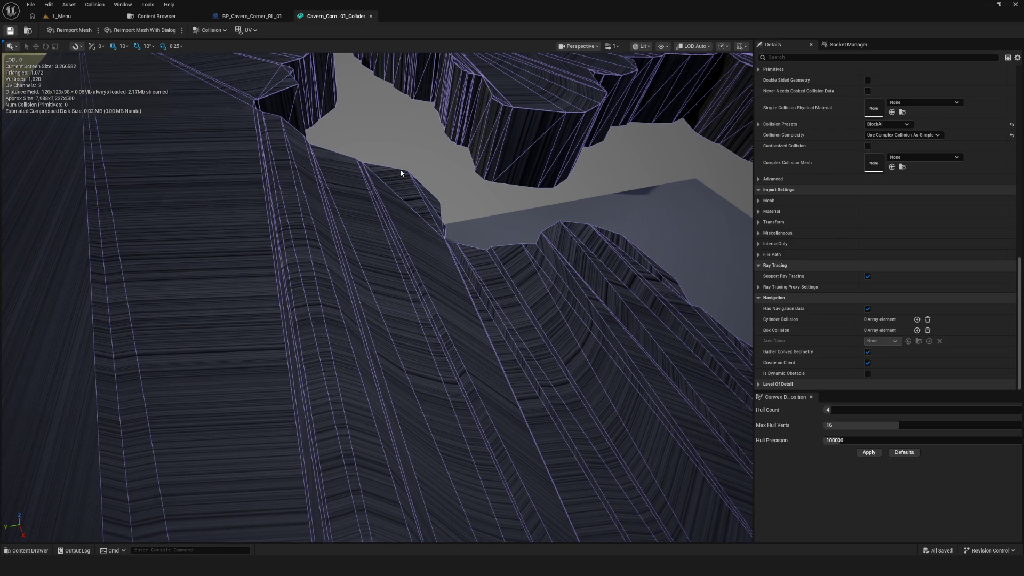
drag(394, 203, 352, 102)
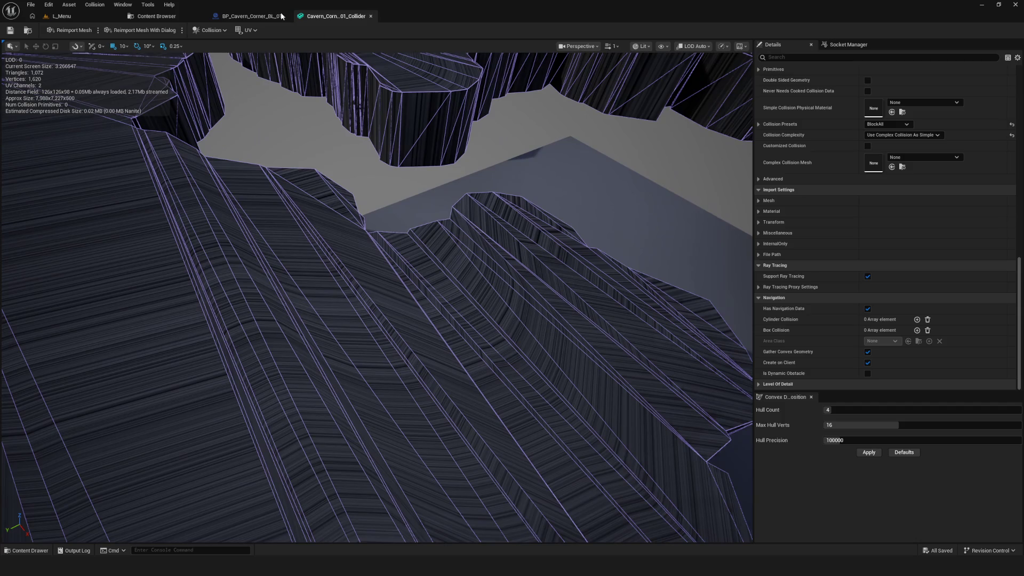
click(281, 16)
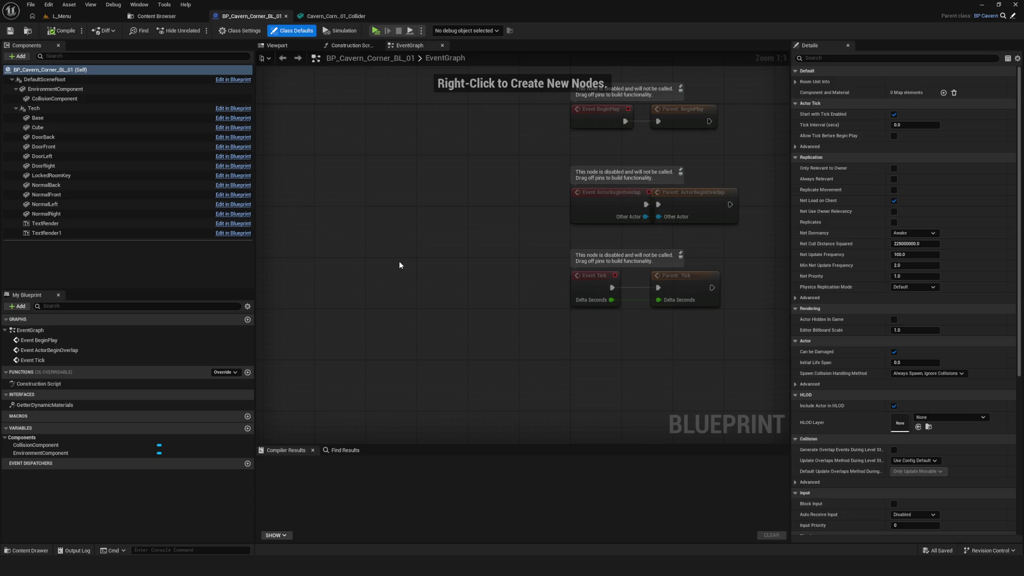
- Close the collider mesh editor and bring the Content Browser back in front
key(Home)
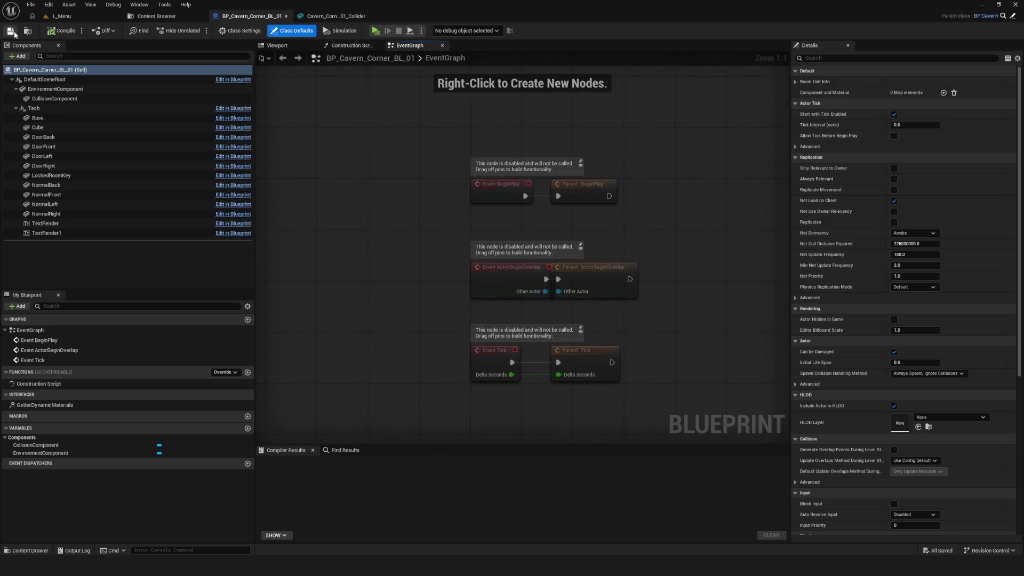
scroll(421, 150, down, 5)
scroll(413, 192, up, 5)
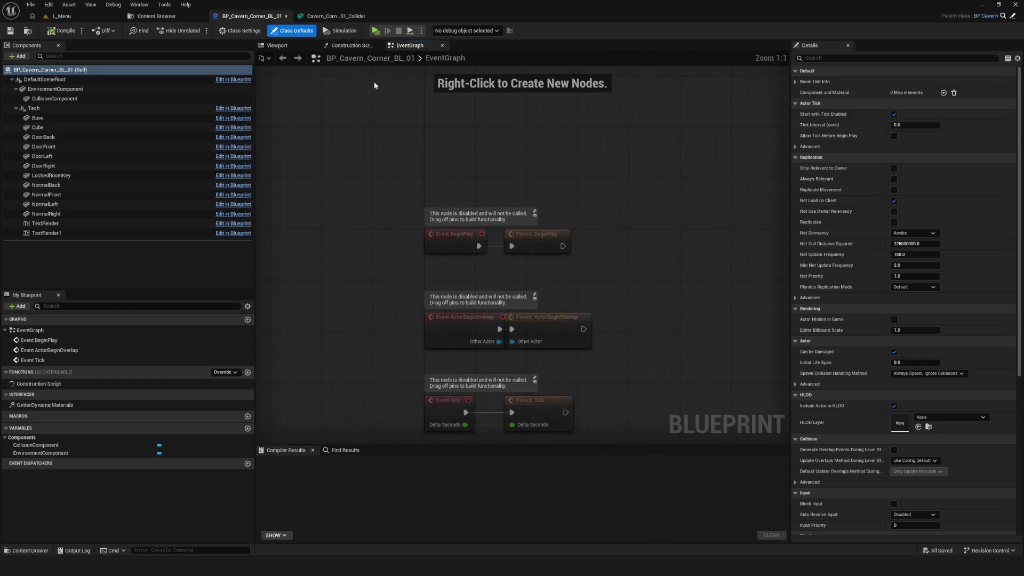
click(342, 16)
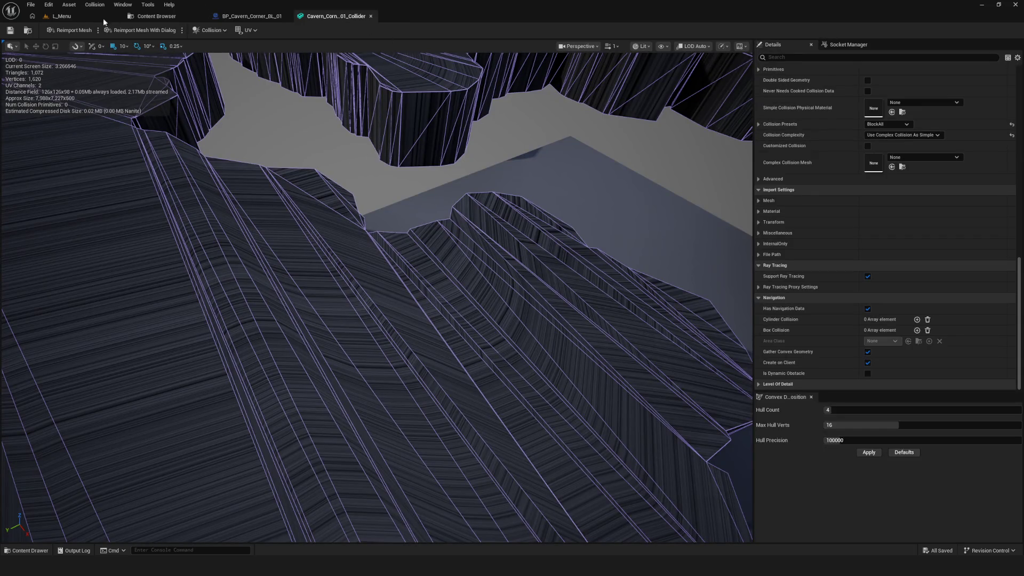
click(371, 16)
click(160, 16)
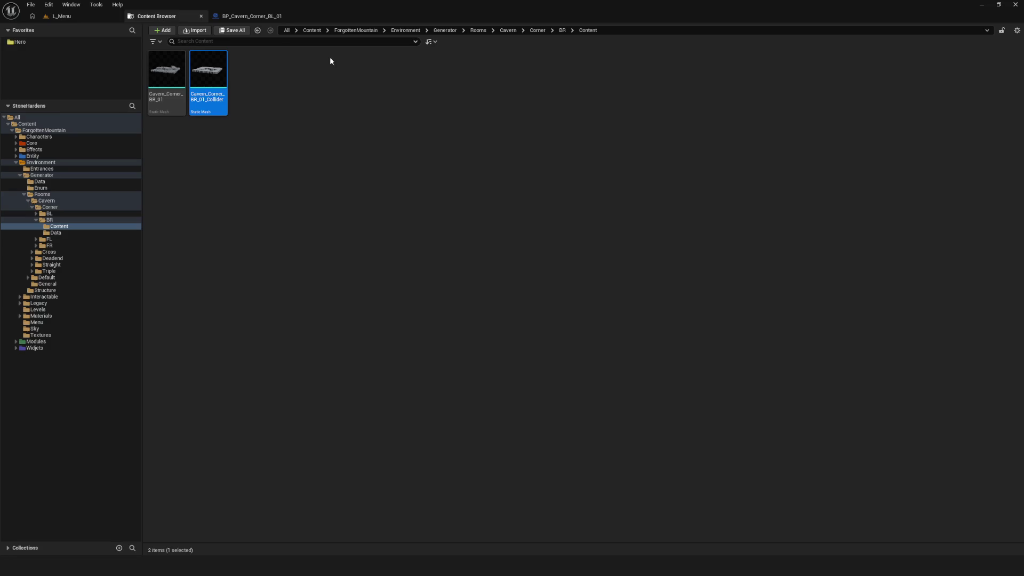
- Select BP_Cavern_Corner_BR_01 in the BR folder and open it in the full Blueprint editor
click(307, 99)
click(208, 71)
click(396, 124)
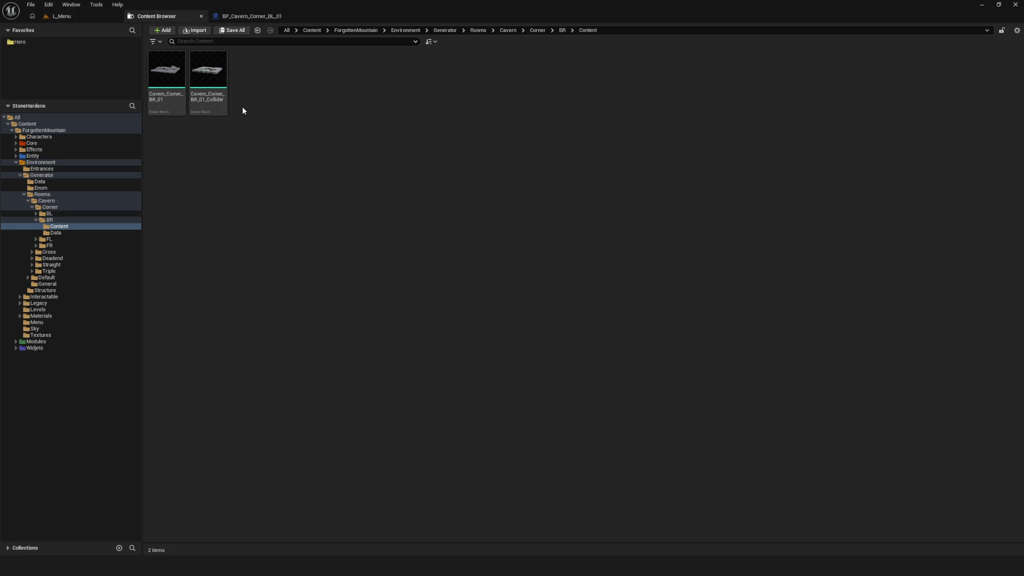
click(120, 220)
click(252, 80)
key(Return)
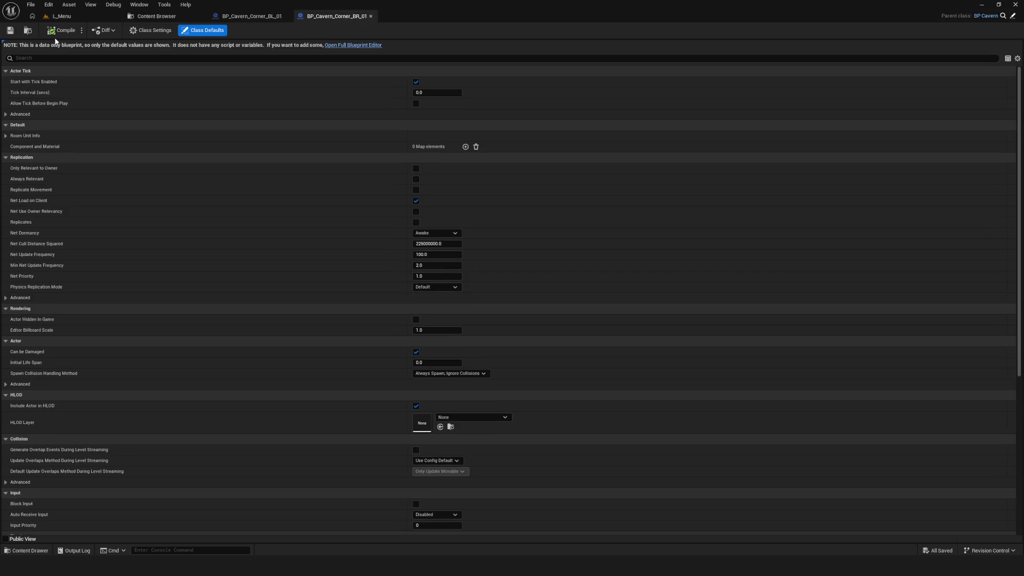
click(353, 46)
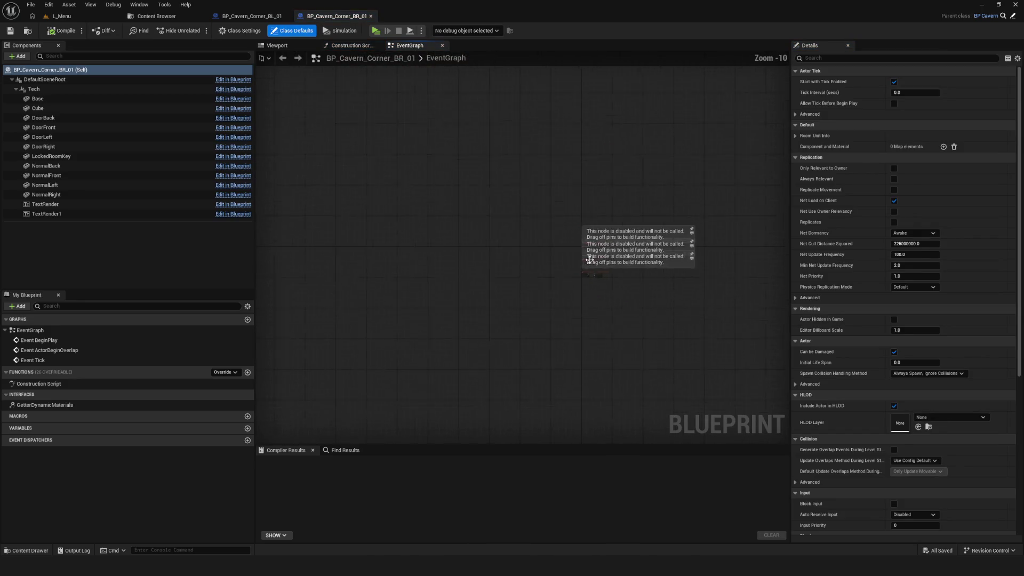
- Add an EnvironmentComponent under DefaultSceneRoot from the blueprint viewport
click(278, 45)
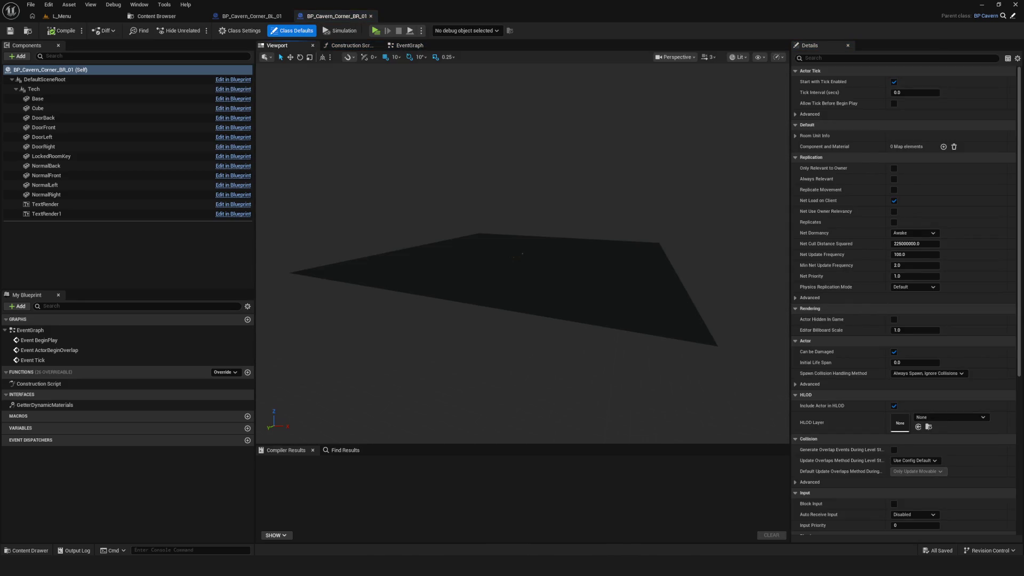
mouse_move(529, 246)
mouse_down()
mouse_move(564, 133)
mouse_move(120, 90)
mouse_up()
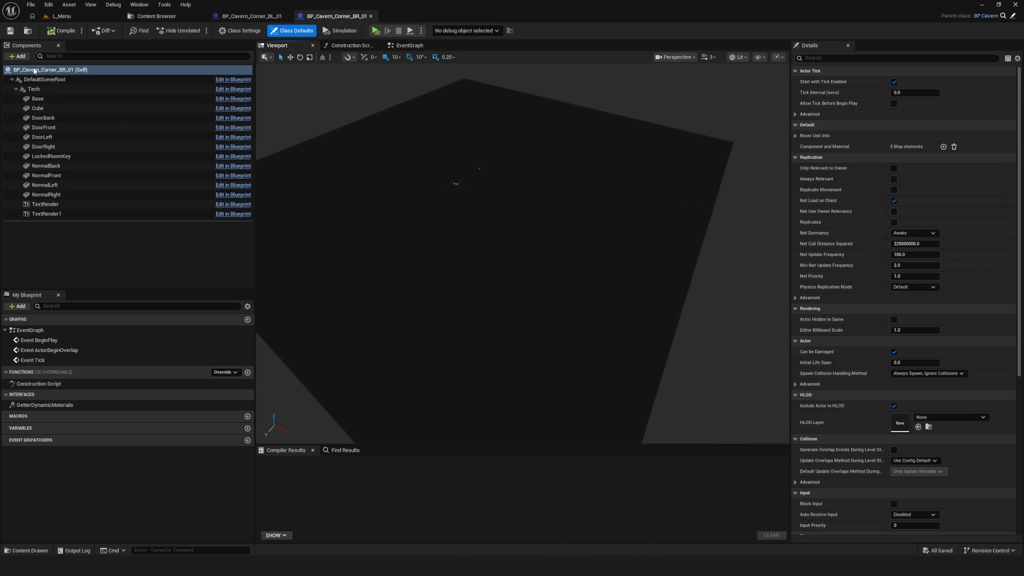
click(17, 56)
text(env)
click(48, 80)
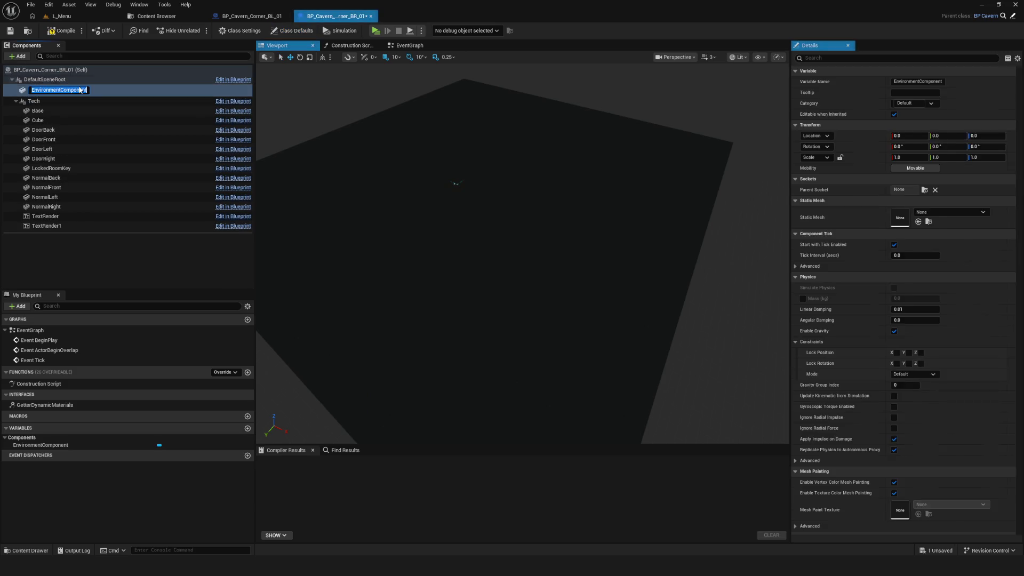
- Add a CollisionComponent under EnvironmentComponent, keeping its default name
click(22, 56)
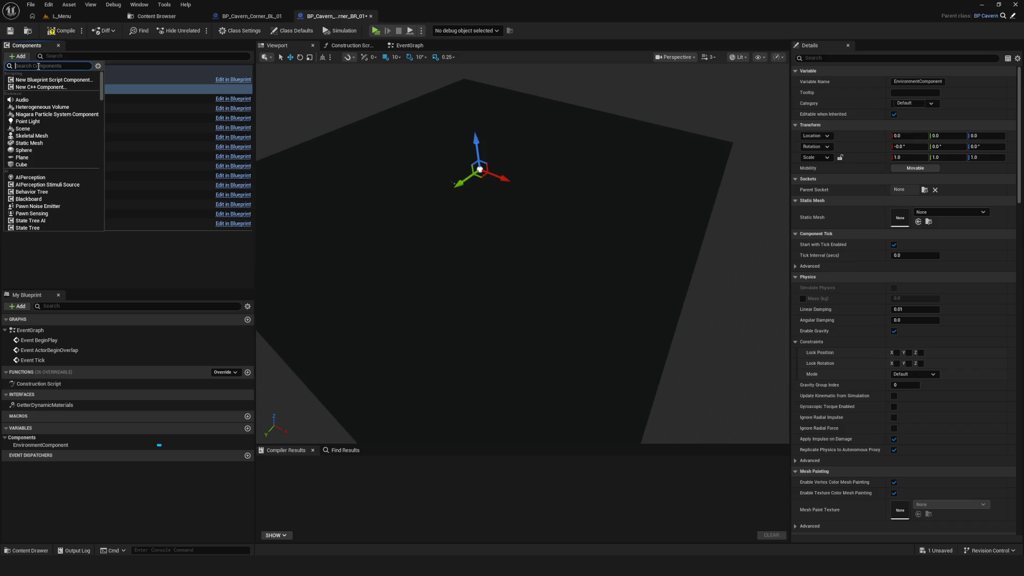
text(coll)
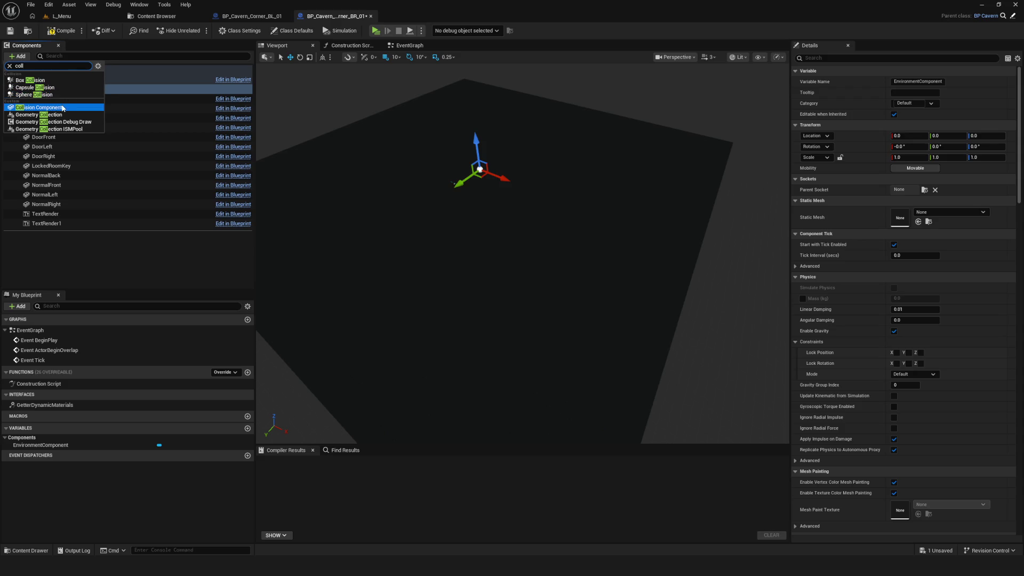
click(72, 107)
click(59, 128)
click(55, 99)
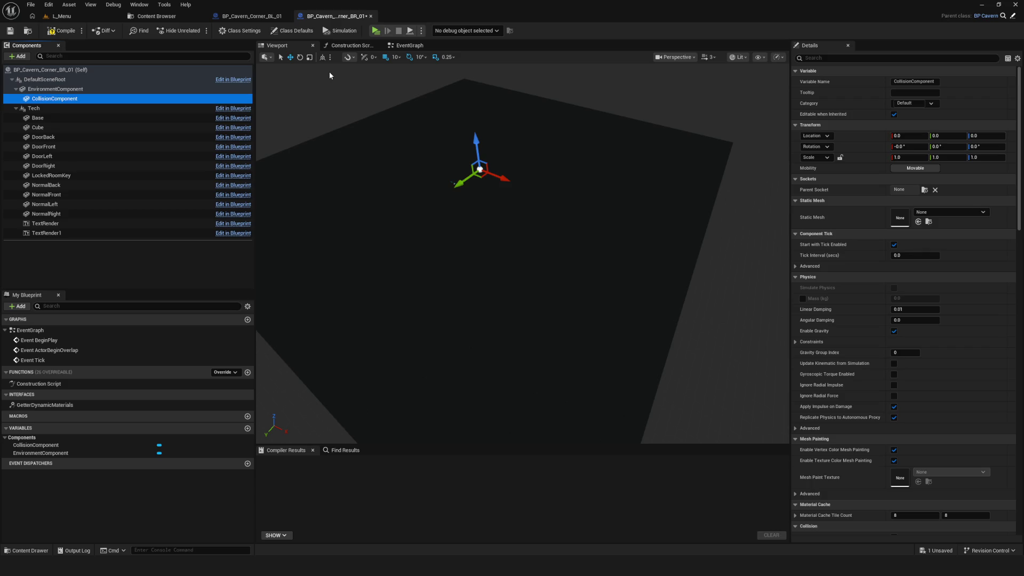
- Compile the blueprint and select EnvironmentComponent for editing
click(61, 31)
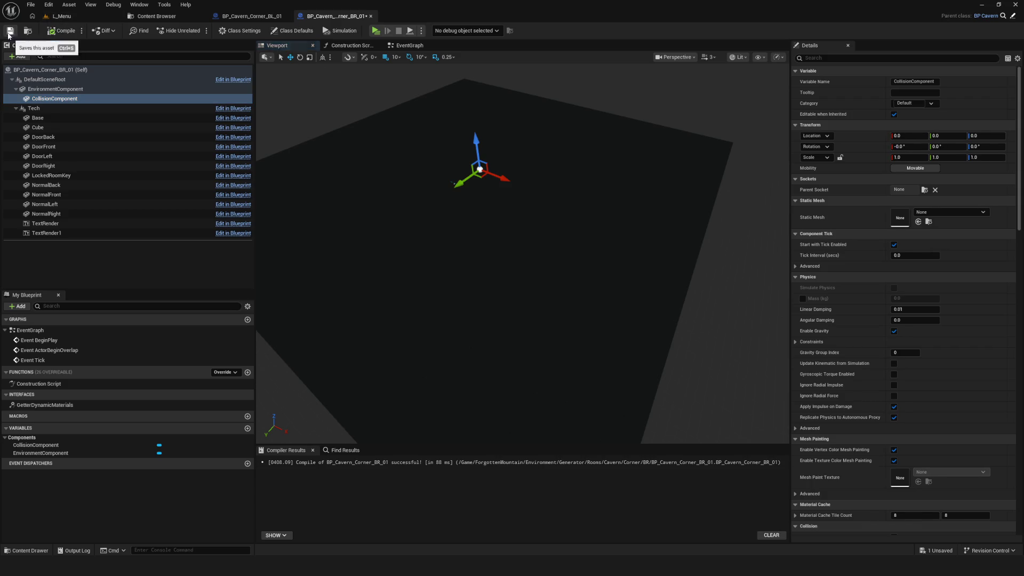
drag(436, 248, 384, 280)
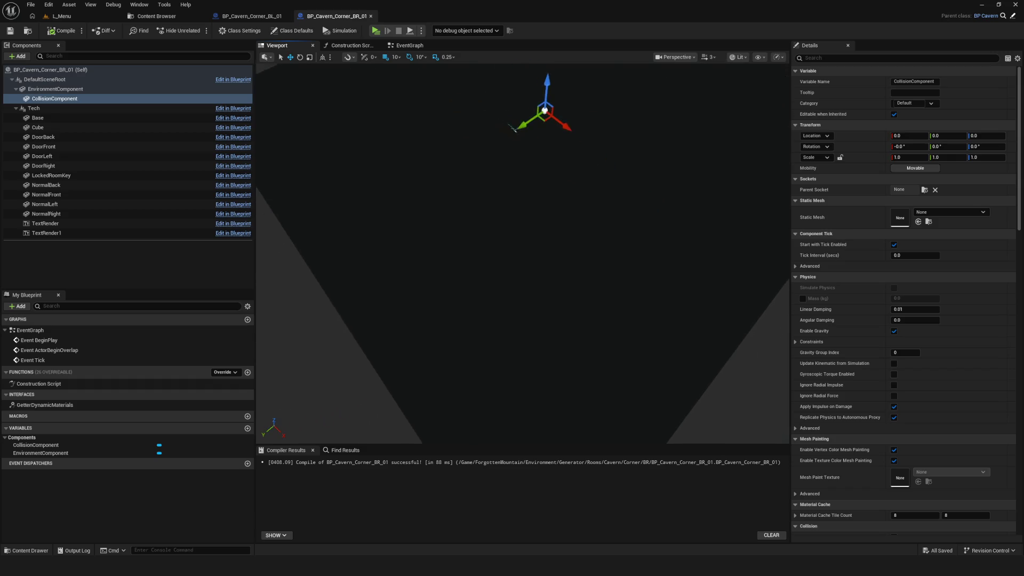
drag(384, 280, 506, 214)
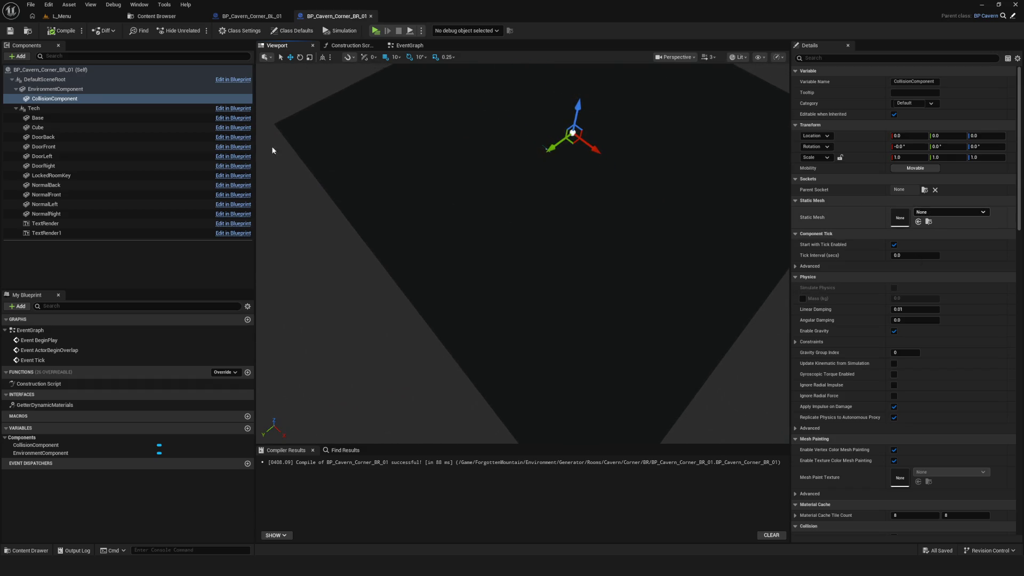
click(79, 90)
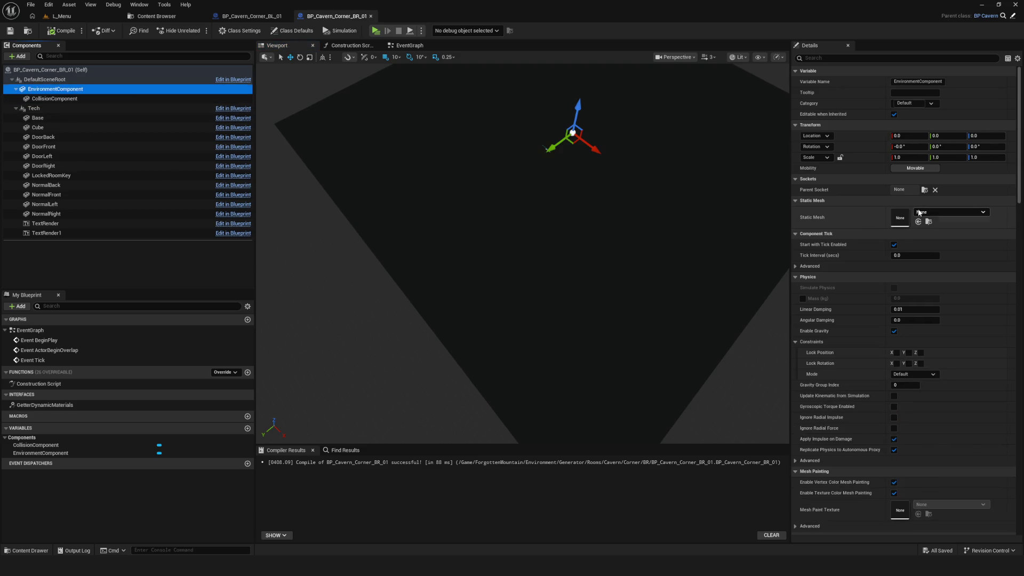
- Assign Cavern_Corner_BR_01 as the EnvironmentComponent's static mesh
click(950, 211)
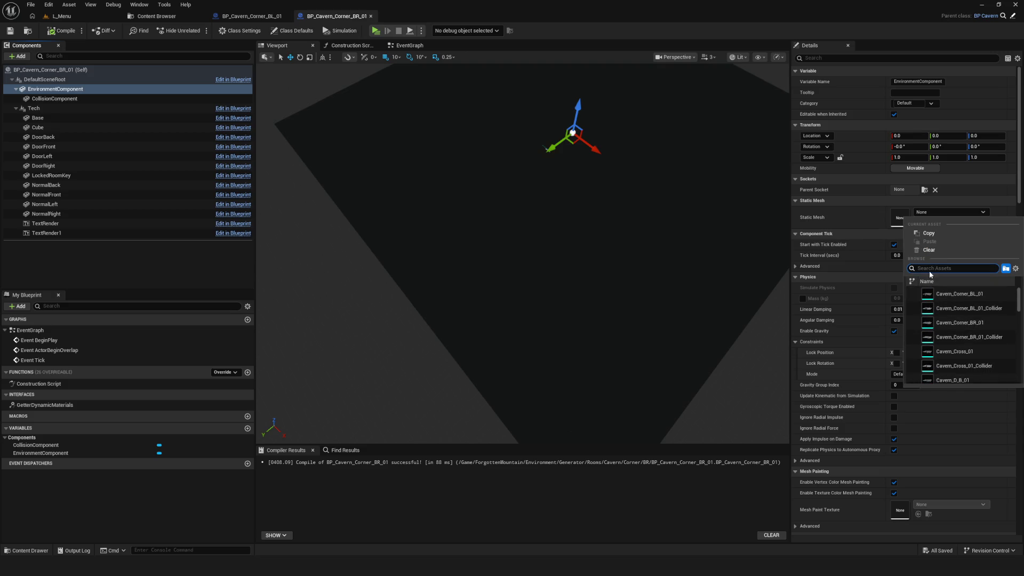
text(Caver)
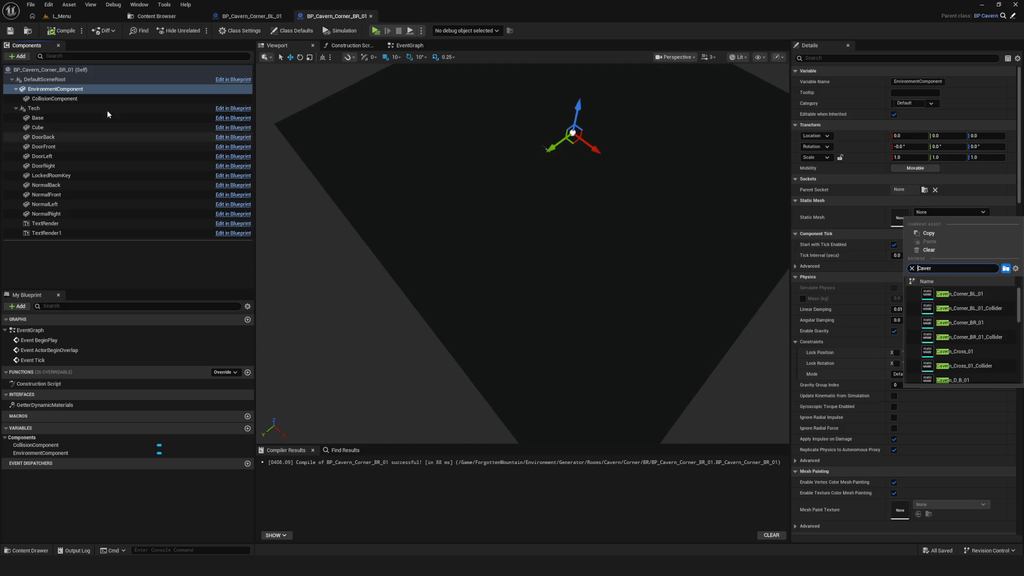
double_click(943, 269)
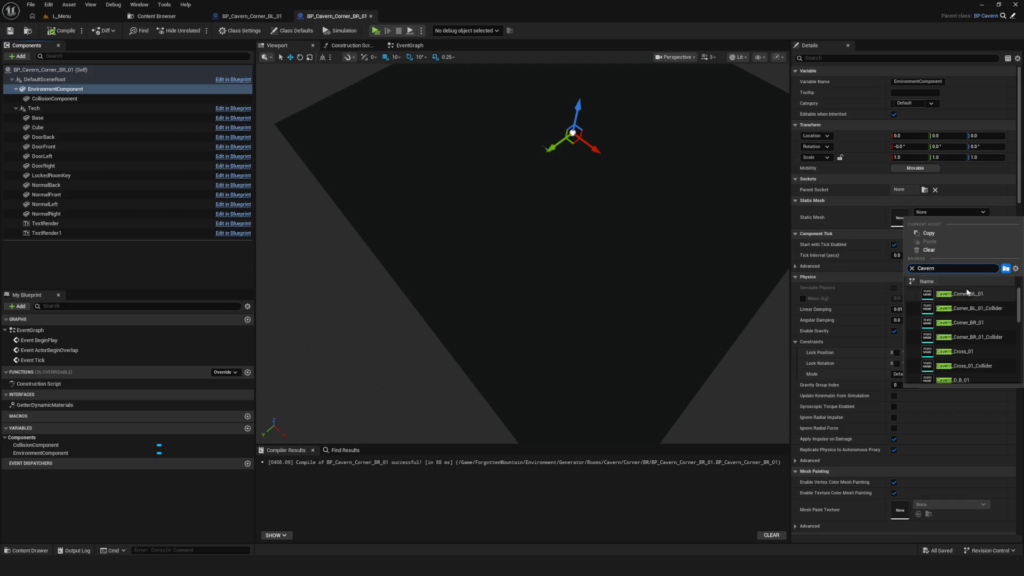
key(BackSpace)
key(BackSpace)
key(BackSpace)
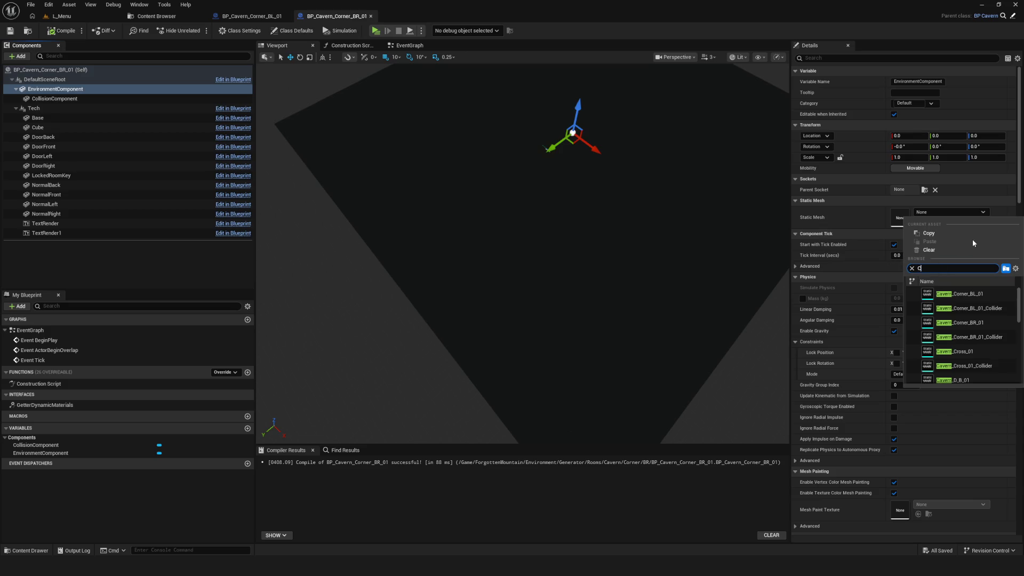
text(orner)
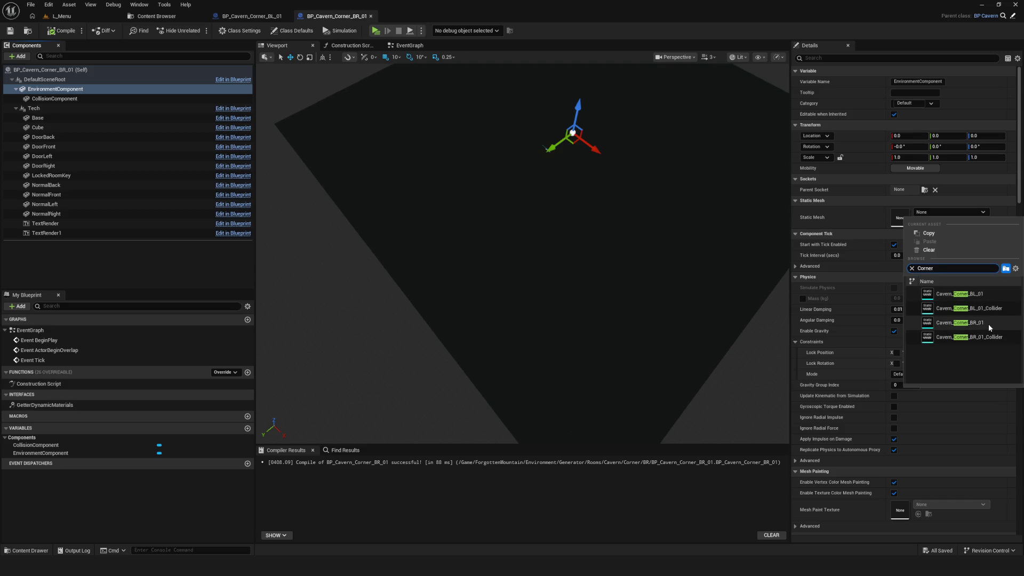
click(988, 324)
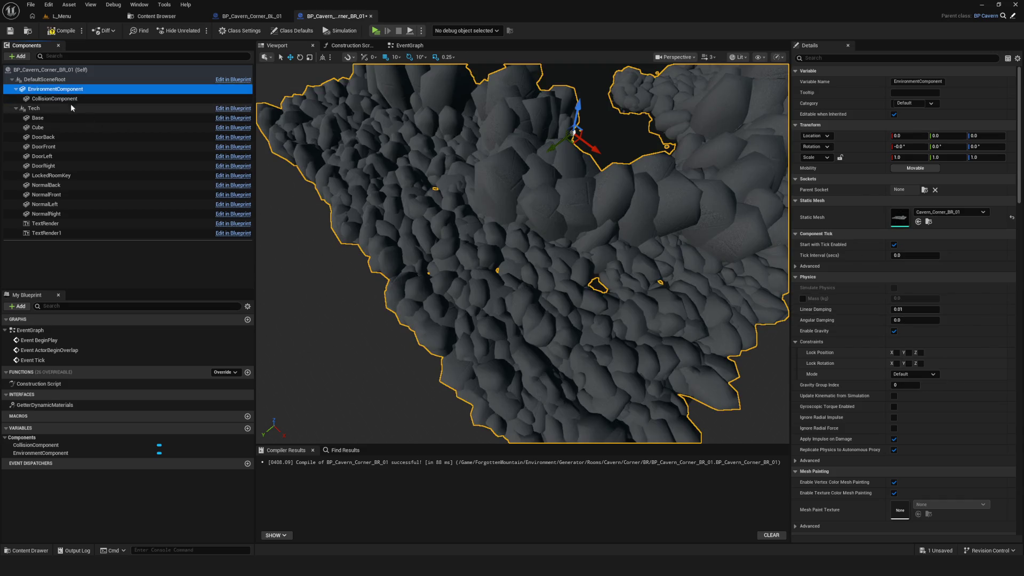
- Select CollisionComponent and bring up its static mesh list
click(71, 98)
click(954, 211)
text(C)
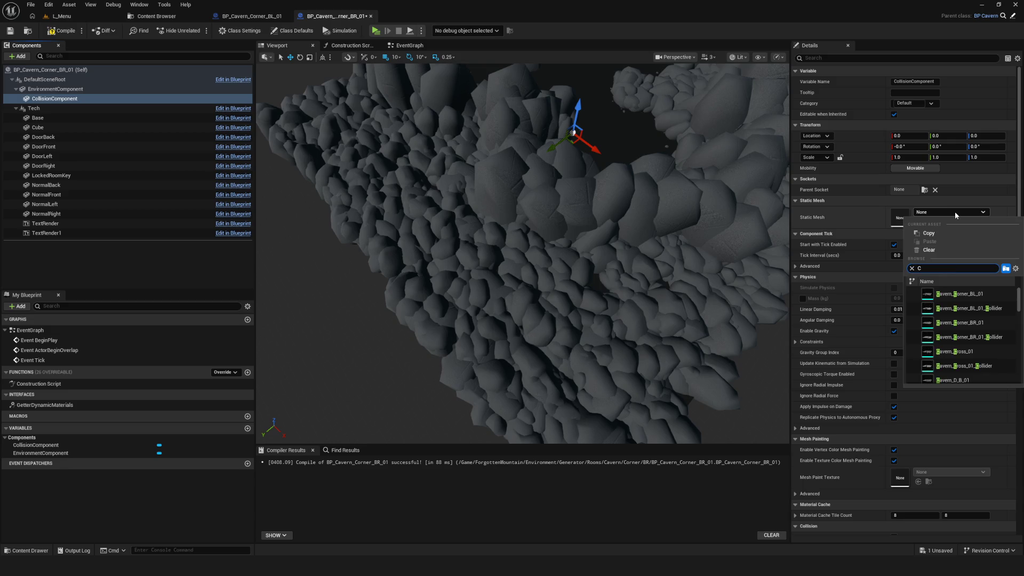
text(orner)
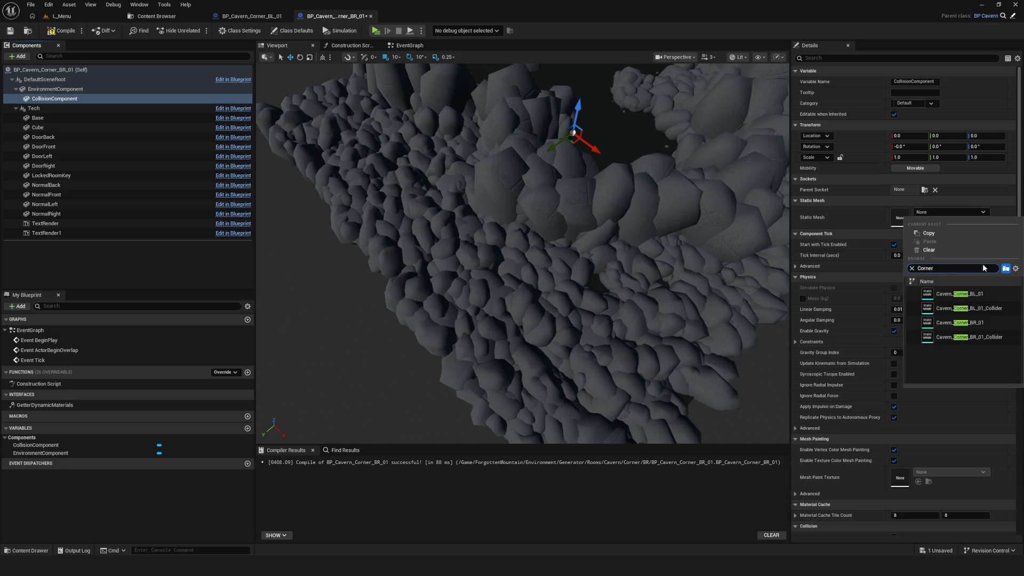
- Assign the Cavern_Corner_BR_01_Collider mesh to CollisionComponent, then compile and save the blueprint
click(1000, 343)
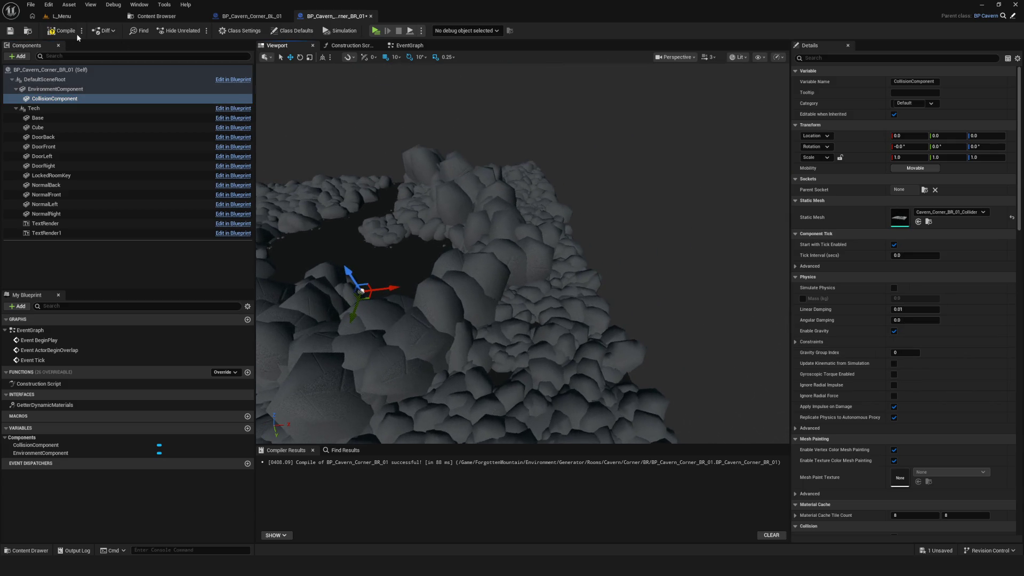
click(64, 30)
click(11, 32)
drag(304, 198, 304, 289)
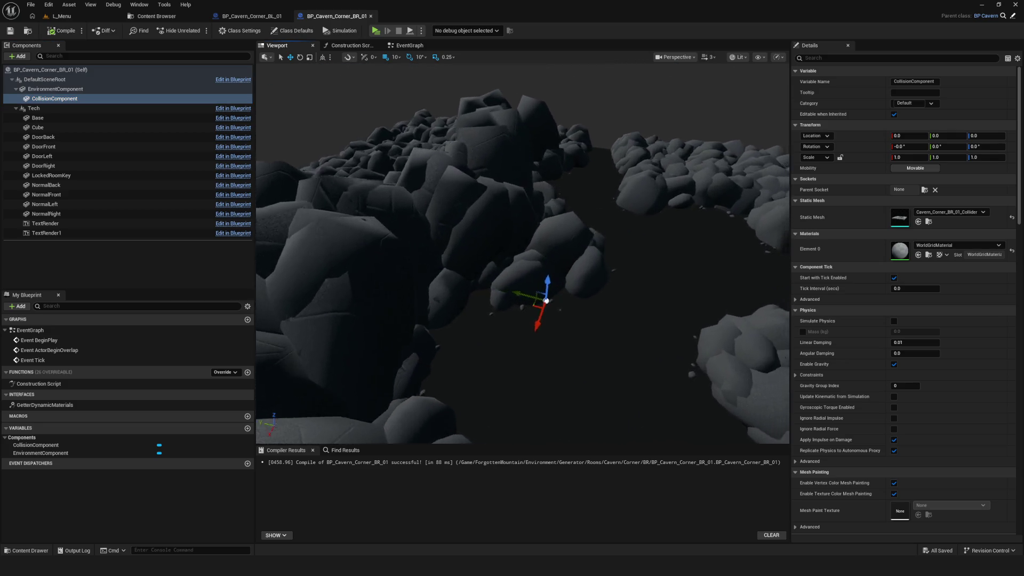
mouse_move(305, 288)
mouse_down()
mouse_move(344, 288)
mouse_move(177, 15)
mouse_up()
- Recompile and inspect the cavern rocks in the viewport with the collision component selected
click(62, 32)
drag(528, 221, 528, 120)
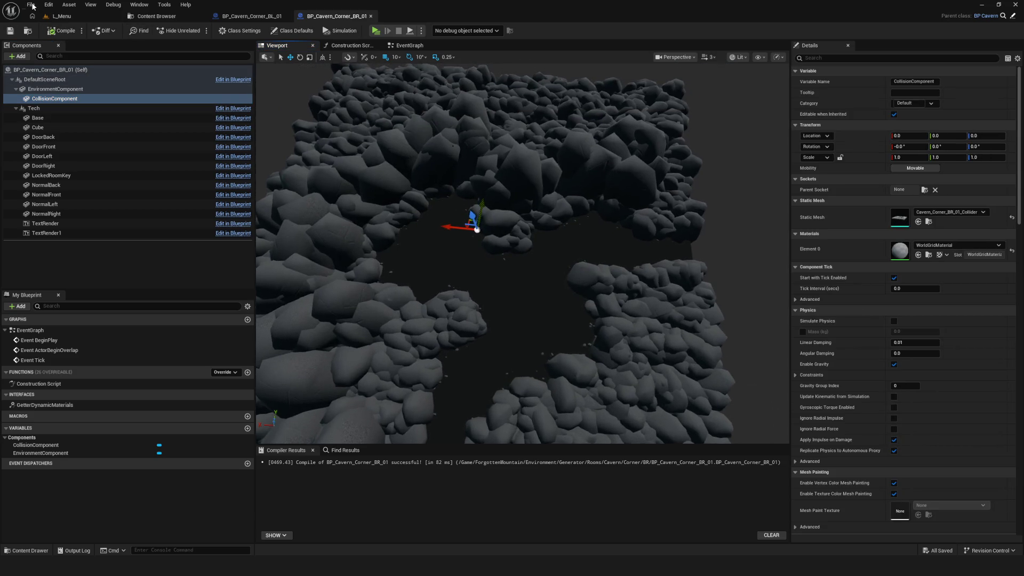
click(12, 34)
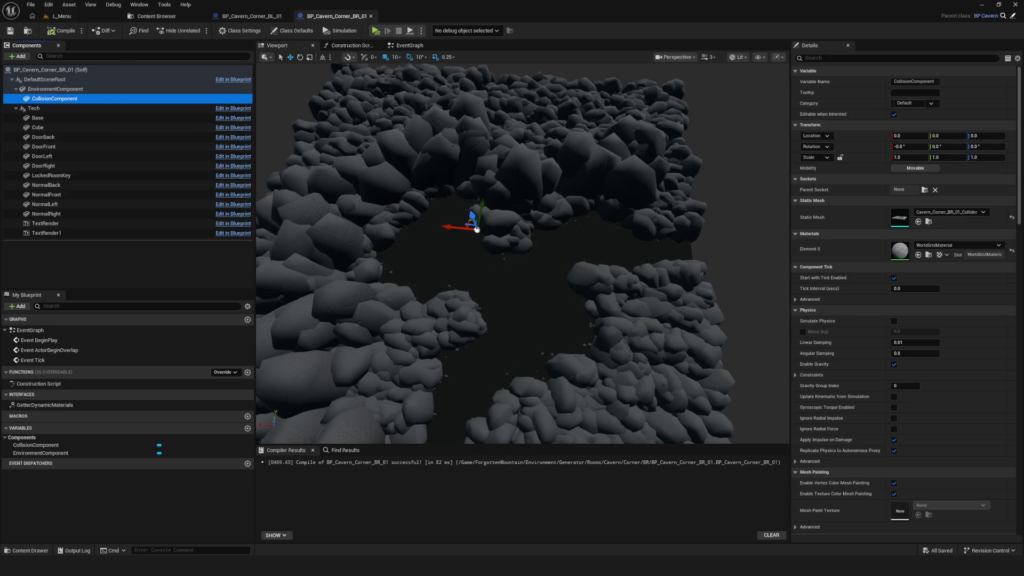
drag(520, 336, 520, 264)
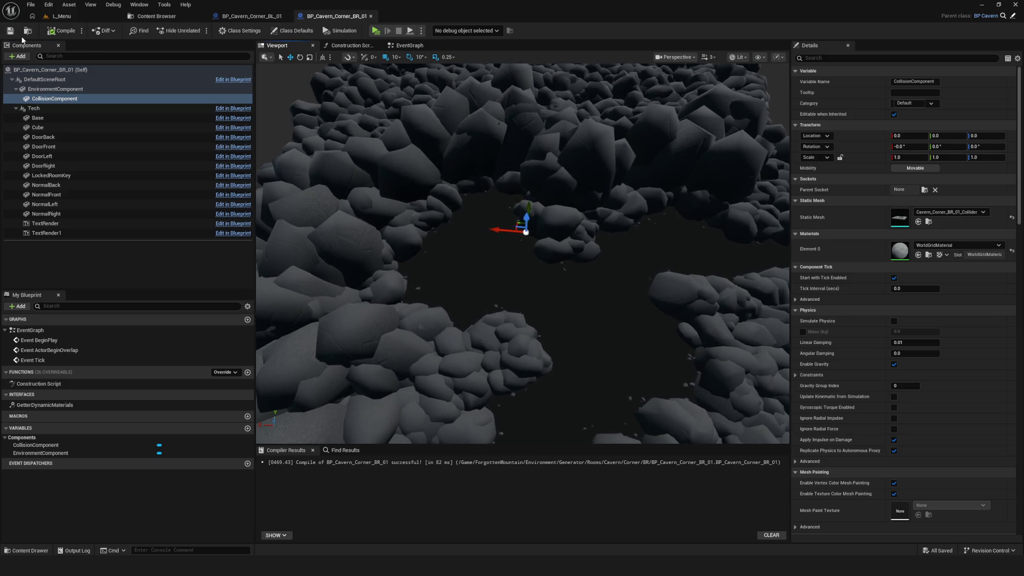
click(41, 45)
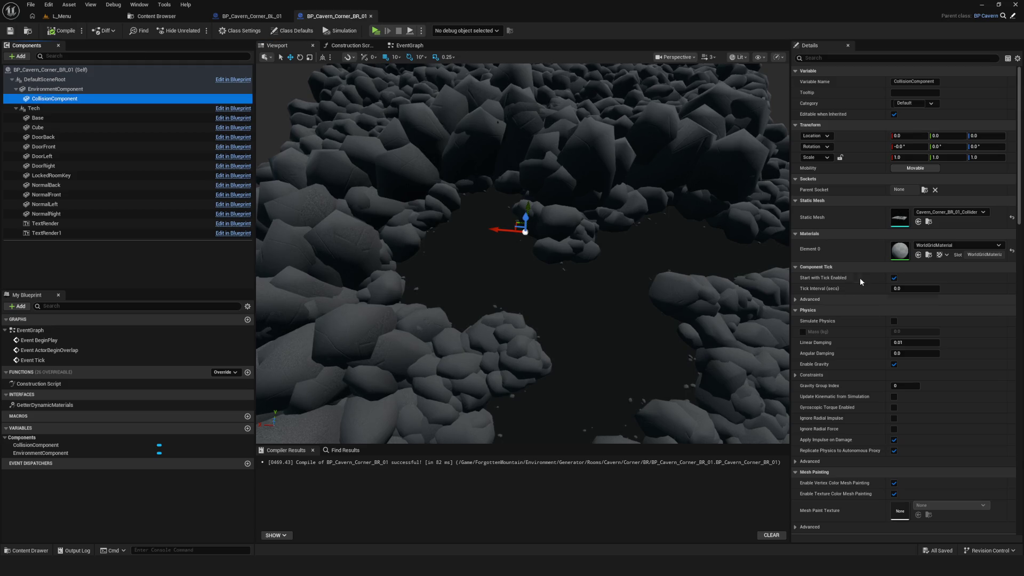
mouse_move(585, 251)
mouse_down()
mouse_move(597, 259)
mouse_move(582, 257)
mouse_up()
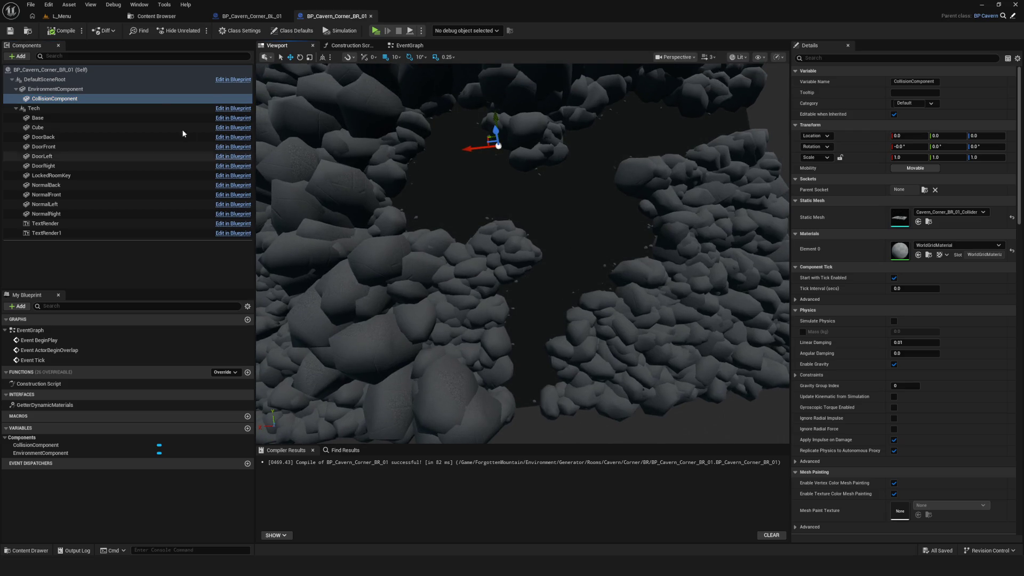
click(160, 89)
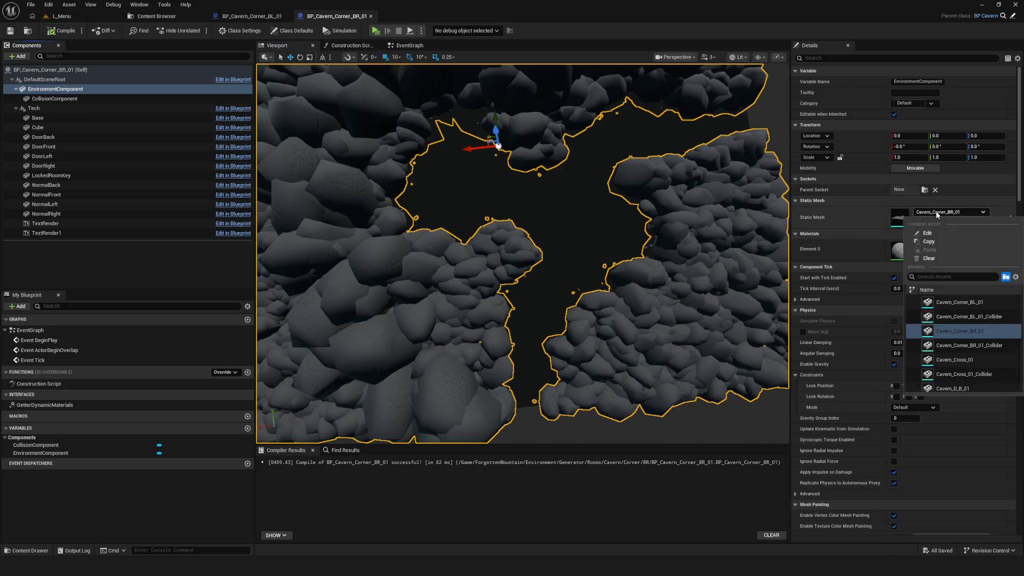
- Set the cavern mesh's Element 0 material to M_Lit_Room_Blue, then compile and save
click(950, 248)
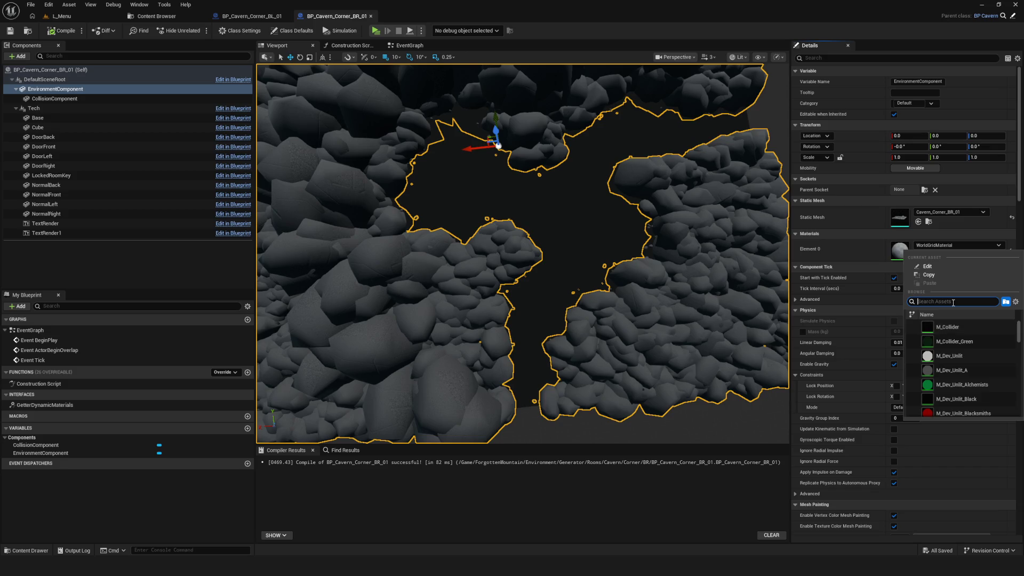
text(Room)
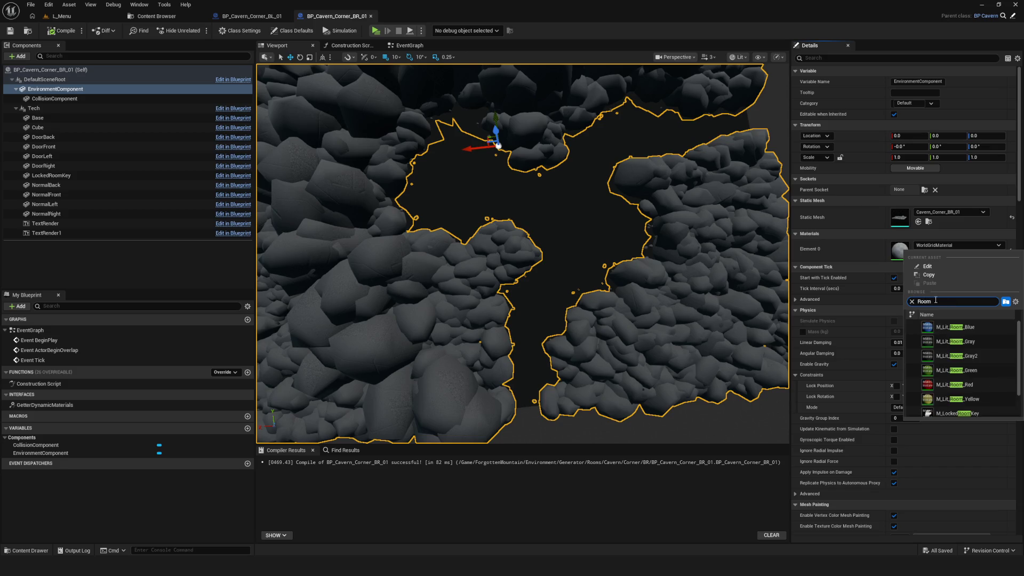
click(945, 327)
click(59, 30)
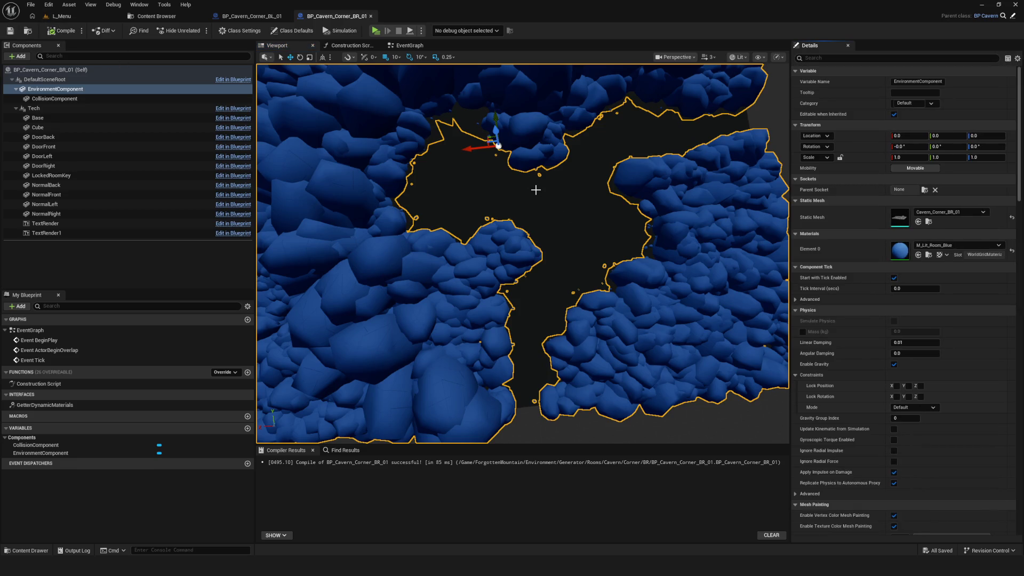
drag(536, 189, 535, 336)
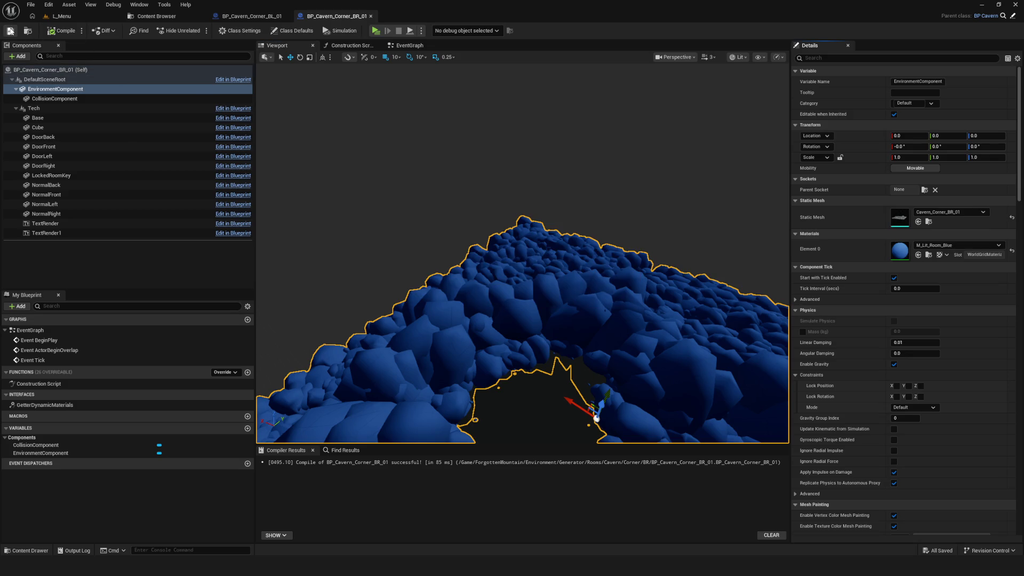
mouse_move(595, 308)
mouse_down()
mouse_move(594, 352)
mouse_move(265, 104)
mouse_up()
- Return from the blueprint and Content Browser tabs to the empty L_Menu level editor
click(156, 17)
click(94, 13)
click(153, 18)
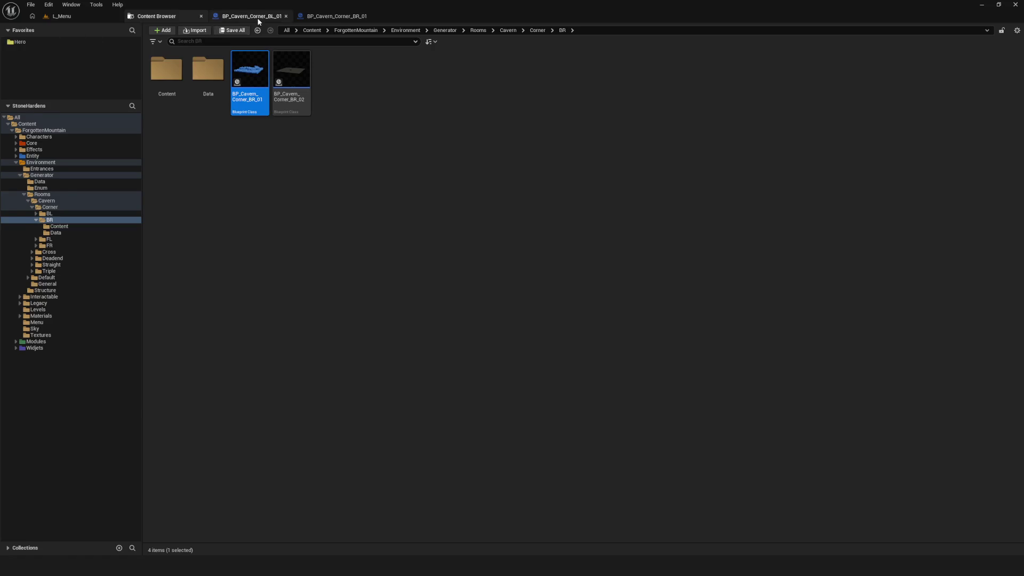
click(328, 16)
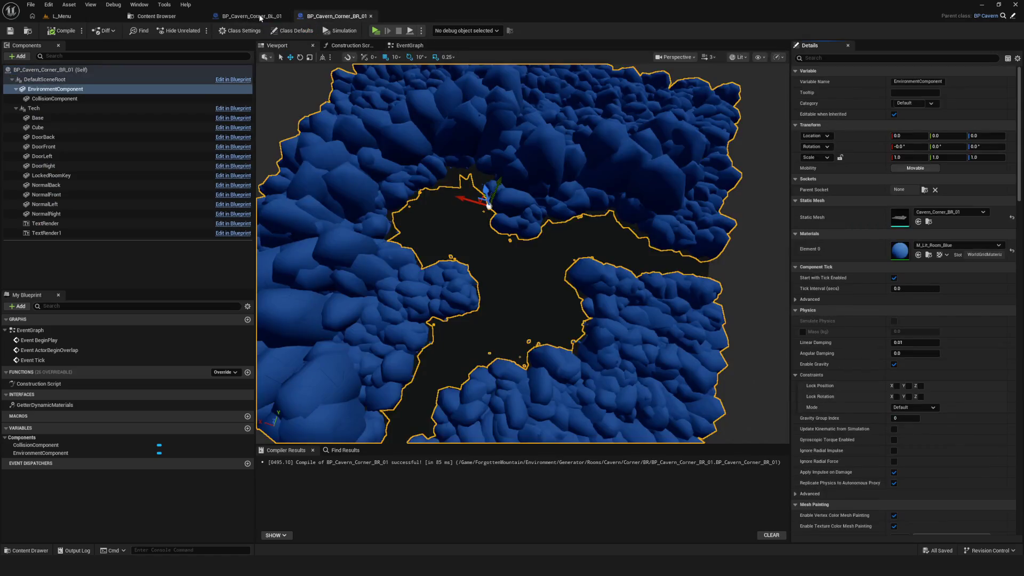
click(156, 16)
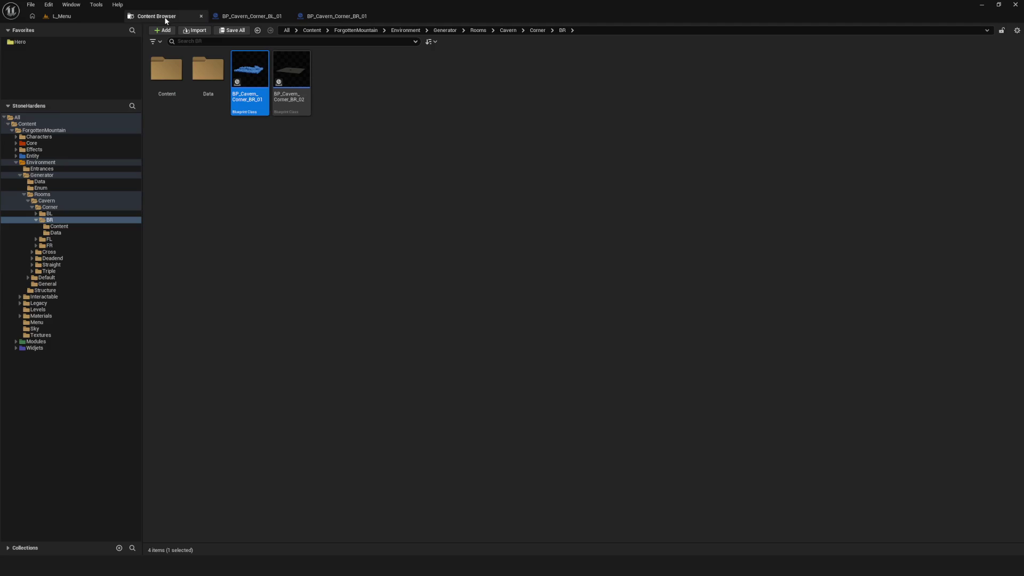
click(61, 17)
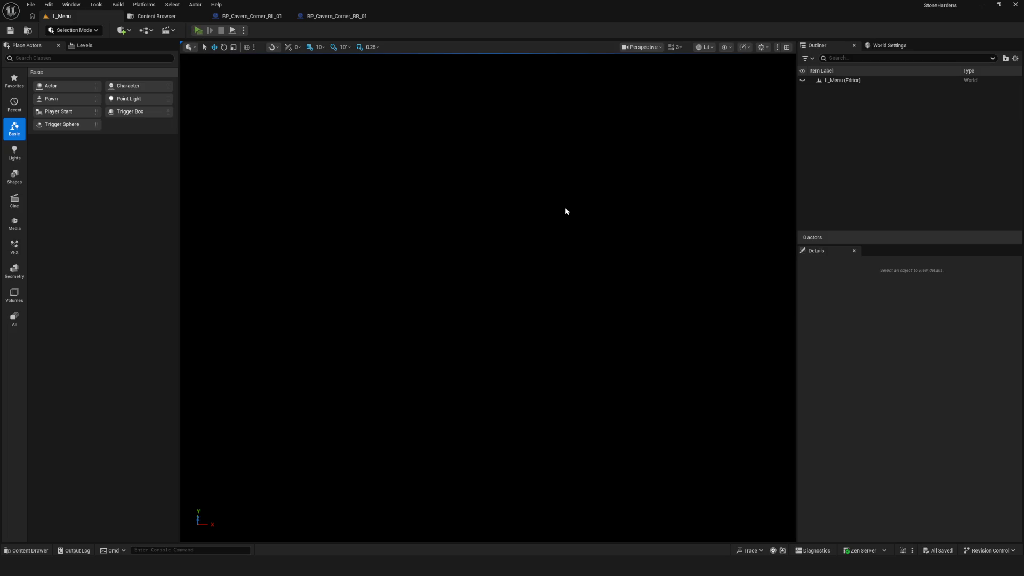
key(alt+p)
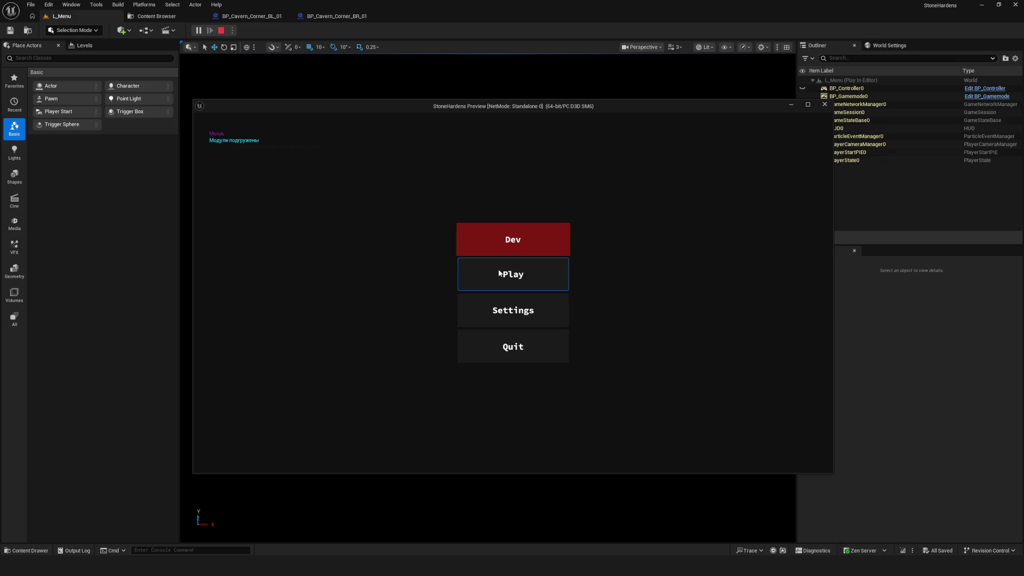
click(506, 239)
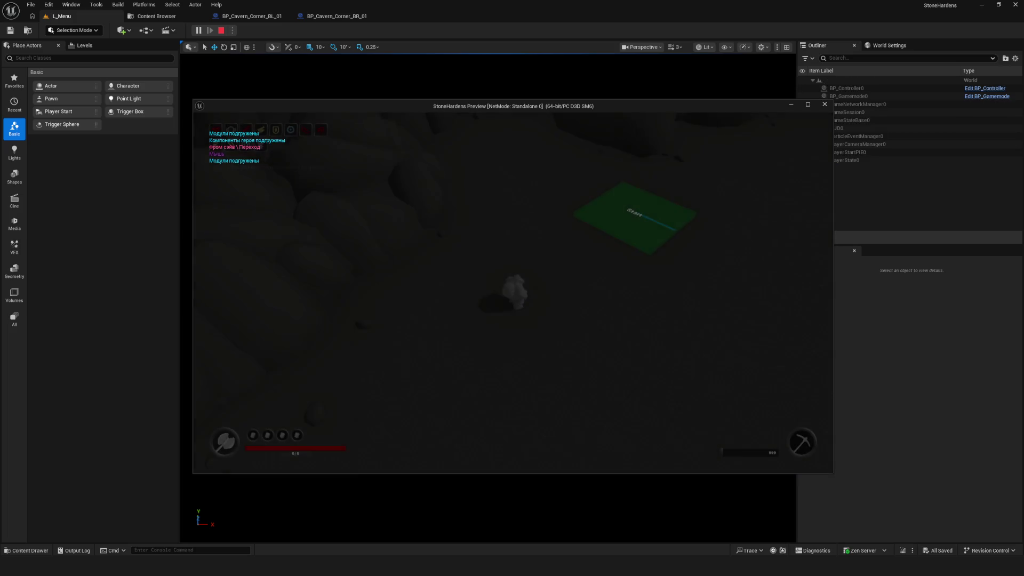
key(d)
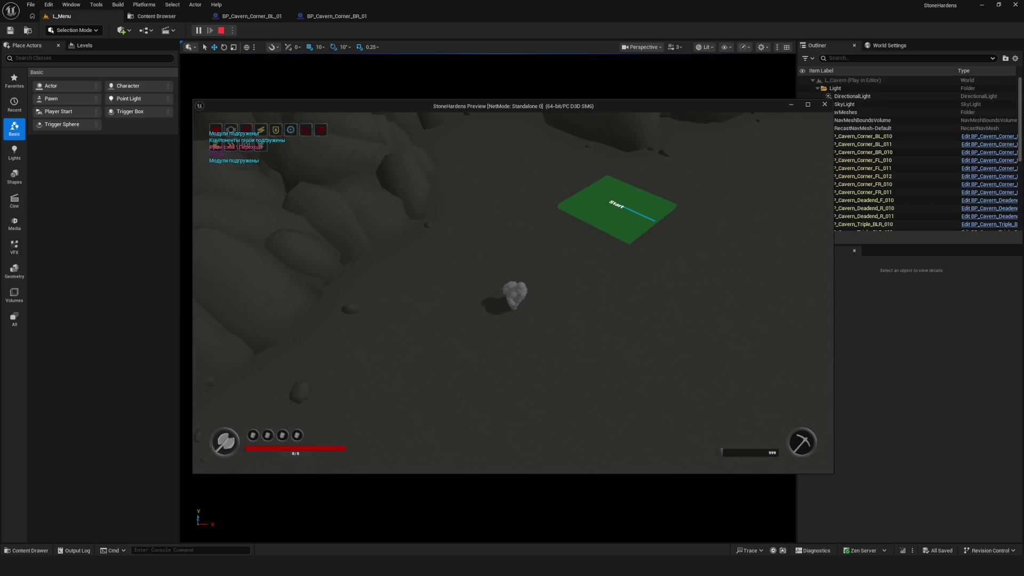
key(d)
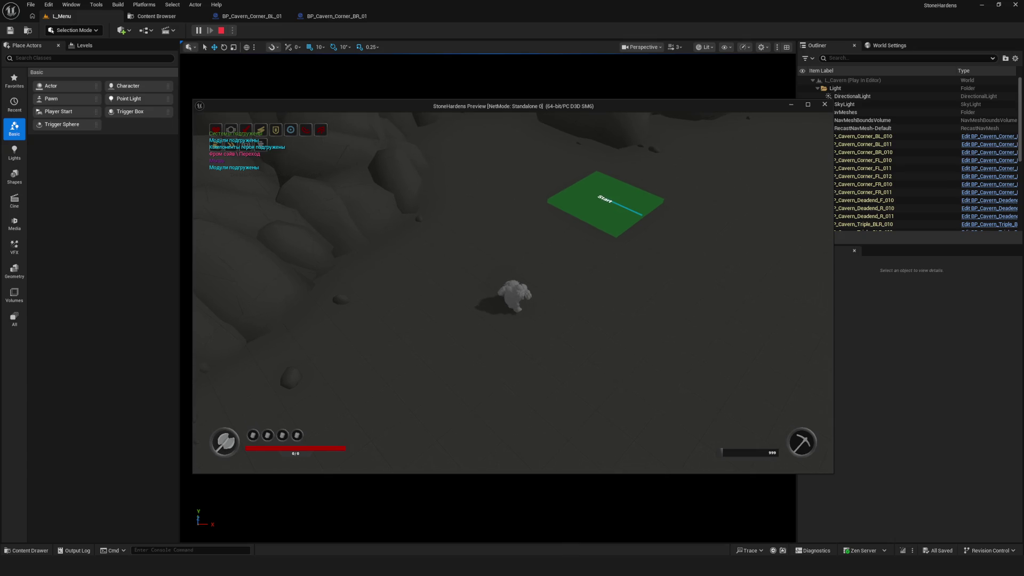
key(a)
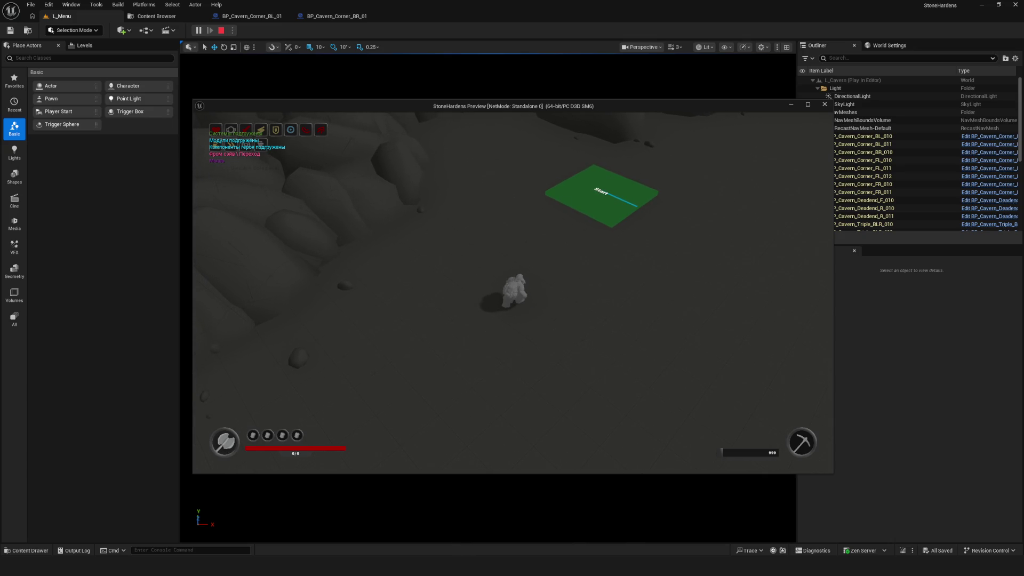
key(w)
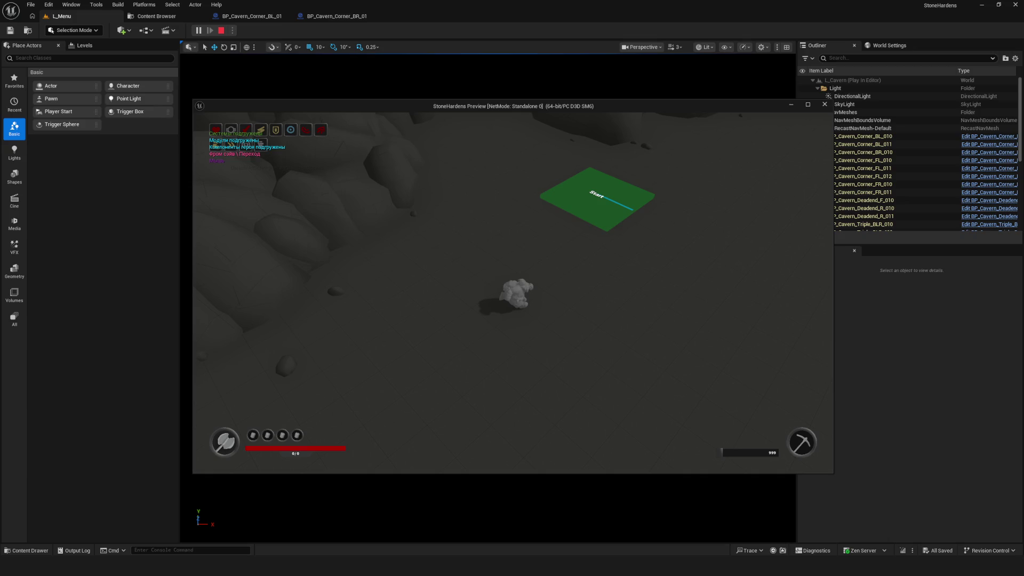
key(Escape)
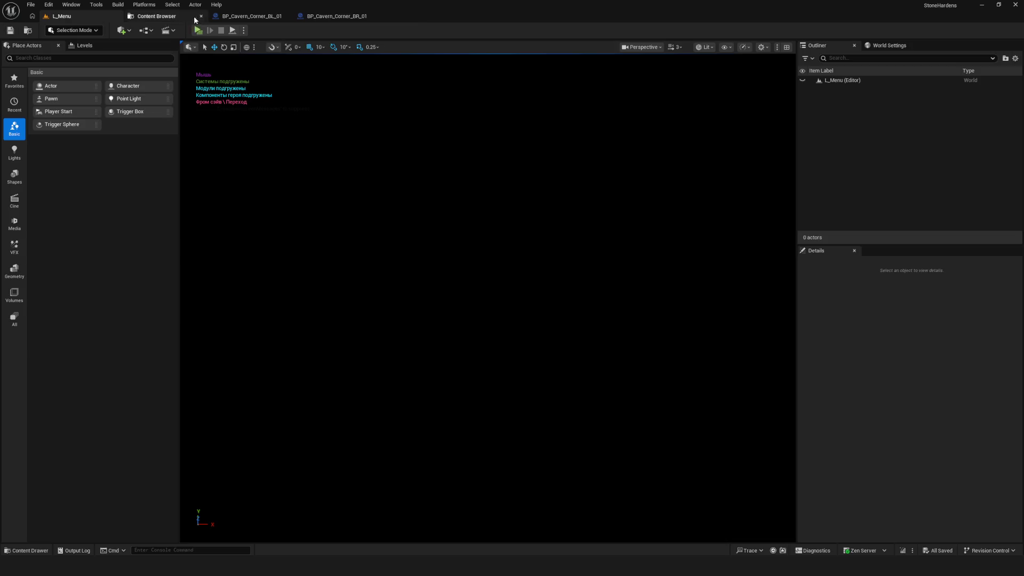
- Switch among the BR_01 and Content Browser tabs, then bring up BP_Cavern_Corner_BL_01's Event Graph
click(272, 17)
click(336, 16)
click(265, 16)
click(336, 16)
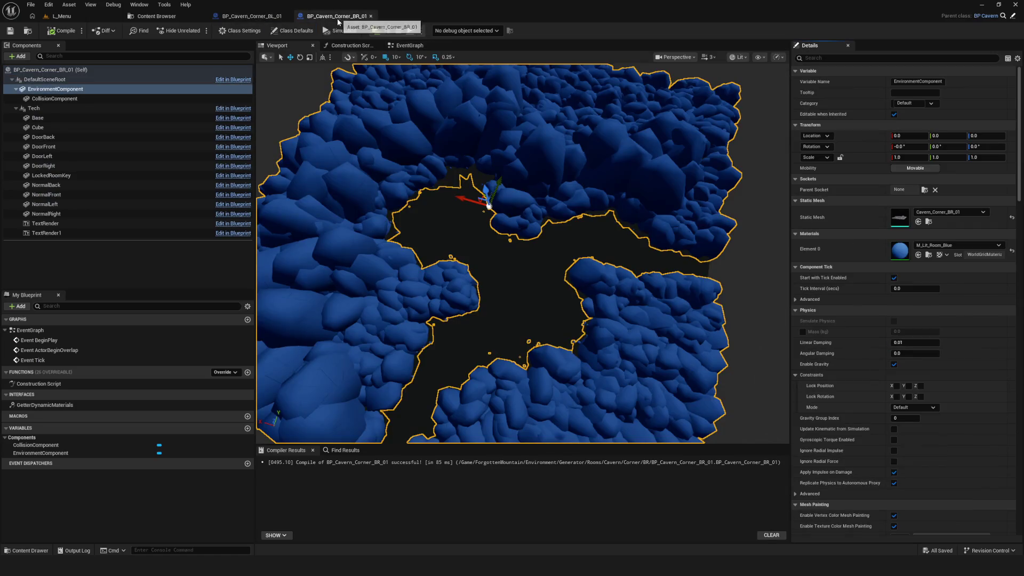
drag(521, 256, 126, 4)
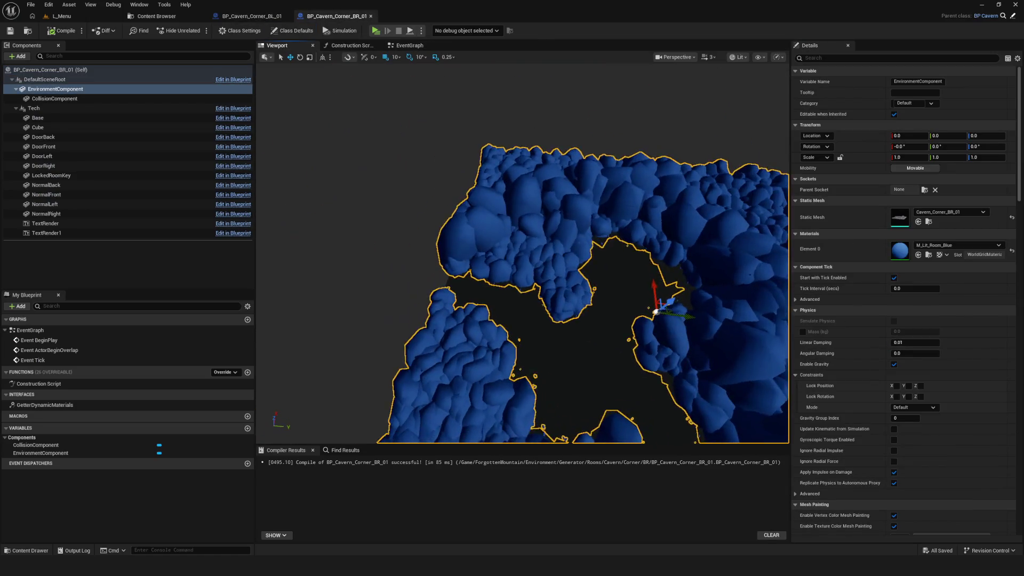
click(153, 16)
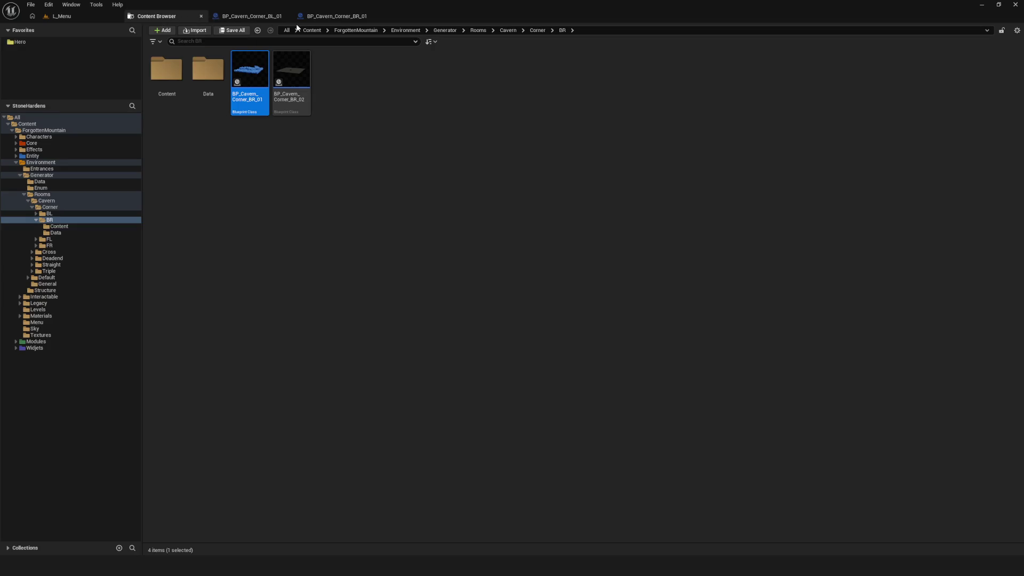
click(252, 19)
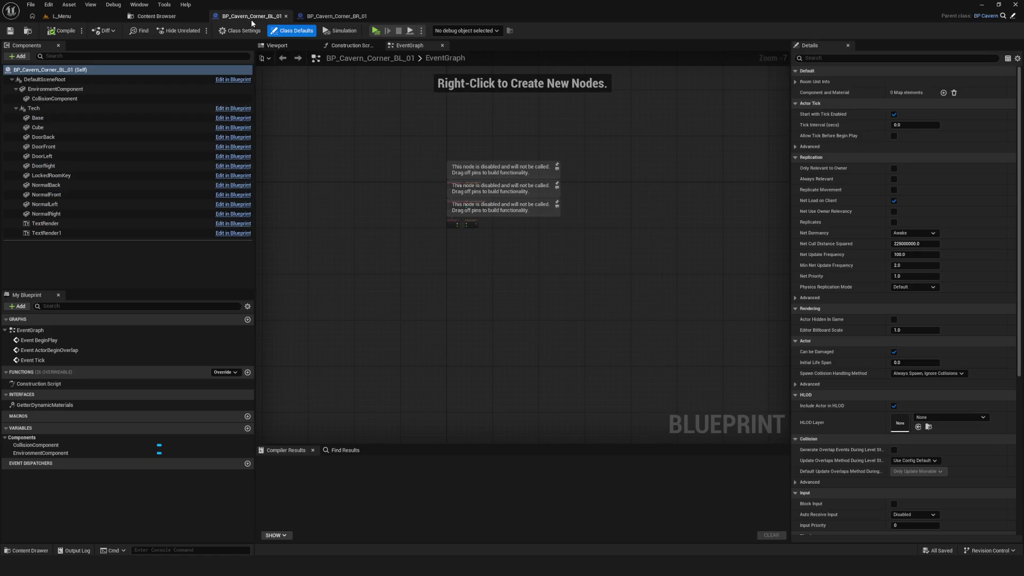